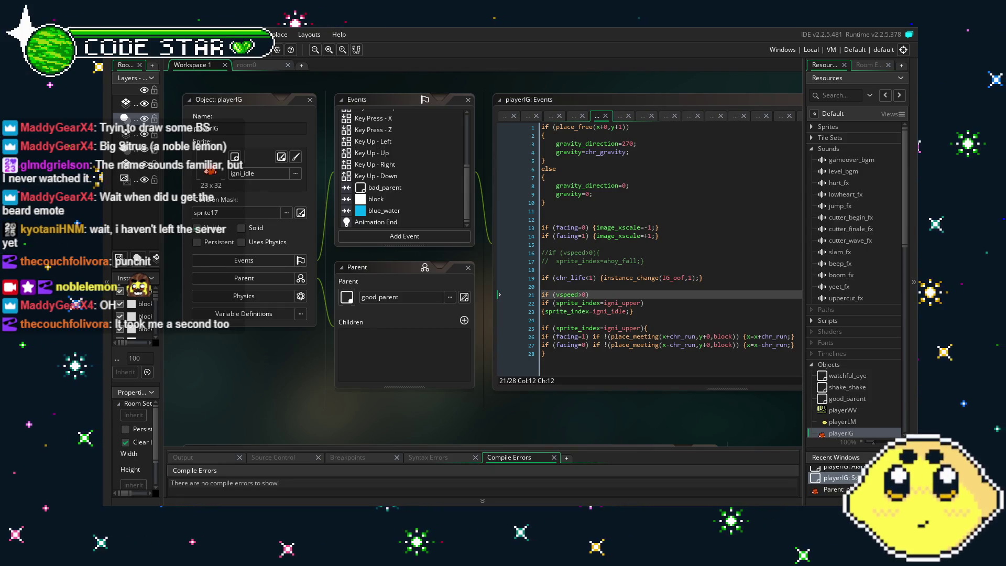
Pan across the workspace to review the player object panels, then run the game with F5
{"action": "mouse_move", "coordinate": [420, 405]}
{"action": "left_mouse_down"}
{"action": "mouse_move", "coordinate": [358, 415]}
{"action": "mouse_move", "coordinate": [376, 417]}
{"action": "left_mouse_up"}
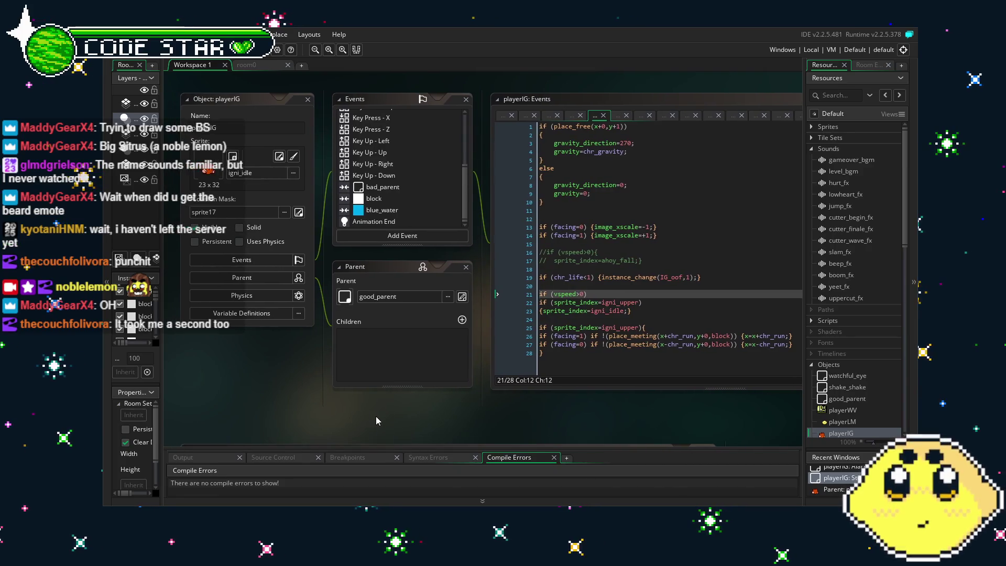
{"action": "scroll", "coordinate": [417, 213], "scroll_direction": "up", "scroll_amount": 3}
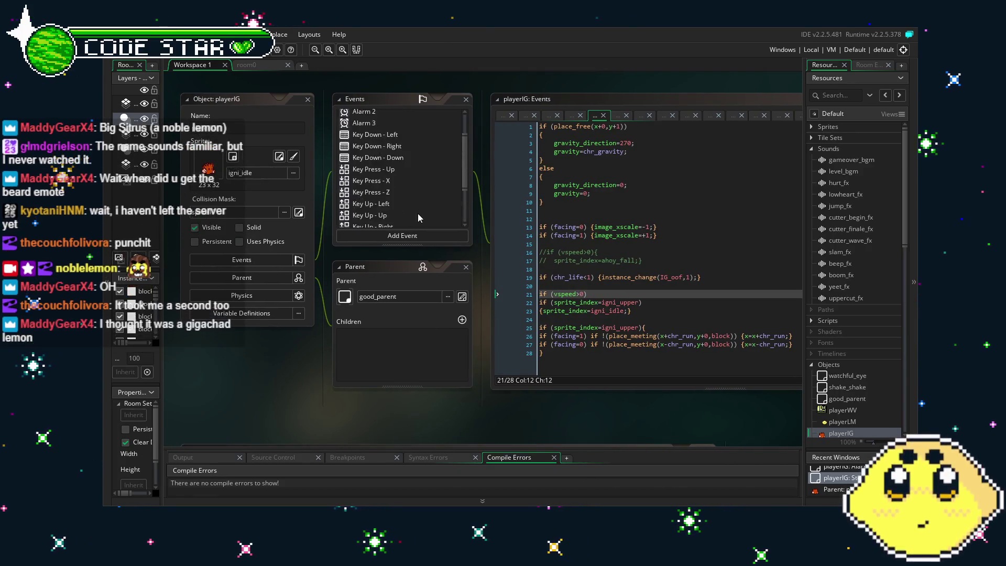
{"action": "scroll", "coordinate": [417, 213], "scroll_direction": "down", "scroll_amount": 3}
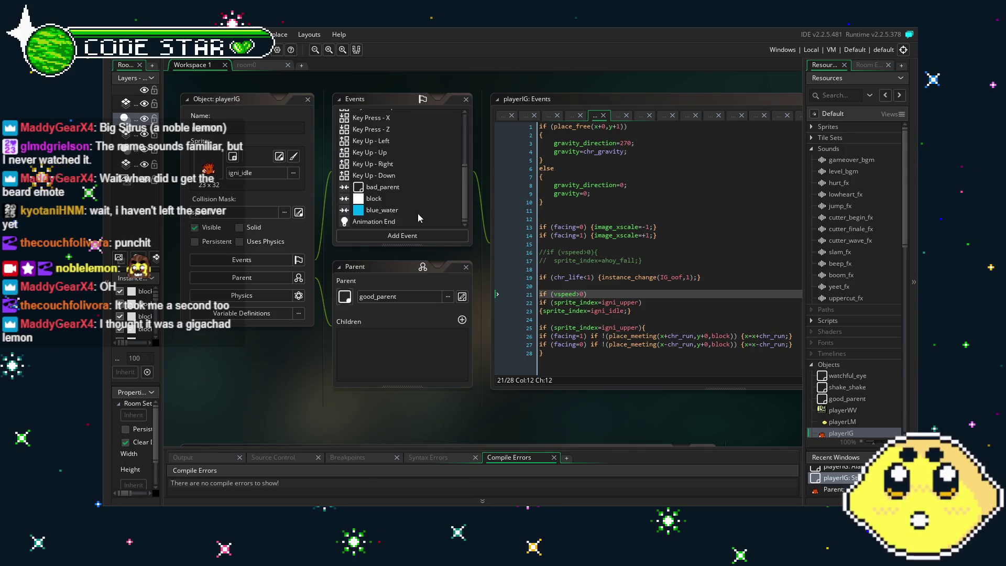
{"action": "scroll", "coordinate": [418, 216], "scroll_direction": "up", "scroll_amount": 5}
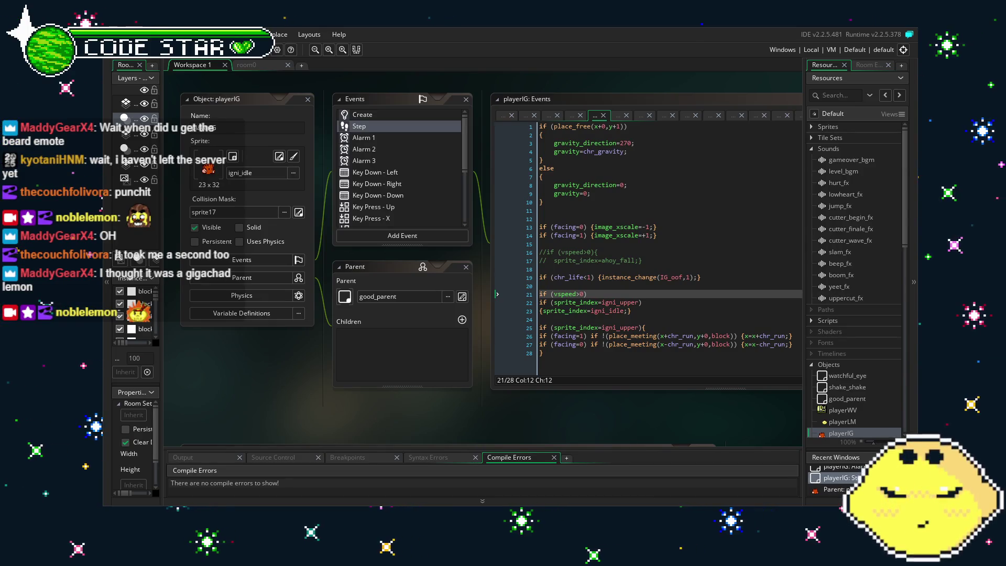
{"action": "mouse_move", "coordinate": [427, 414]}
{"action": "left_mouse_down"}
{"action": "mouse_move", "coordinate": [391, 397]}
{"action": "mouse_move", "coordinate": [410, 406]}
{"action": "left_mouse_up"}
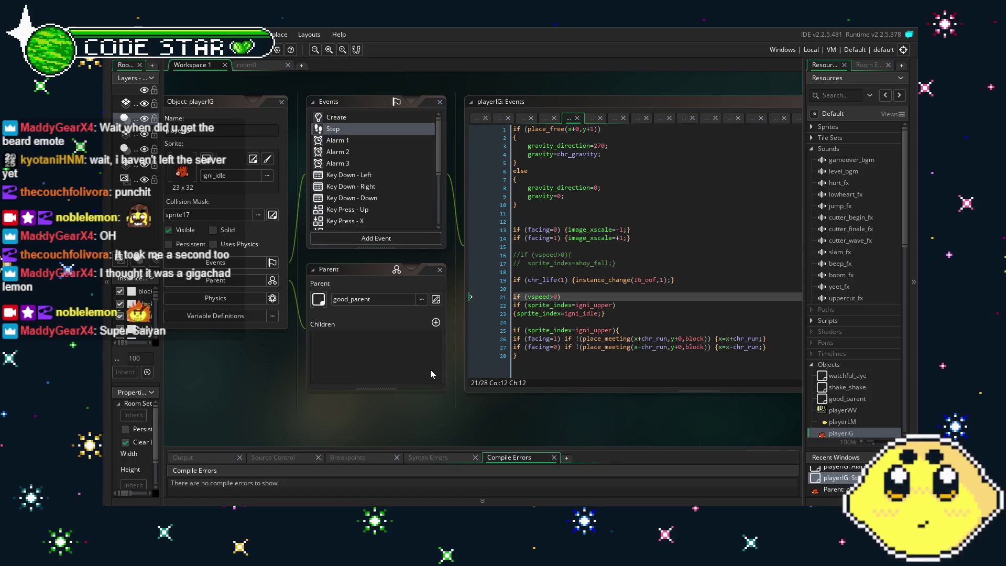
{"action": "scroll", "coordinate": [358, 416], "scroll_direction": "right", "scroll_amount": 2}
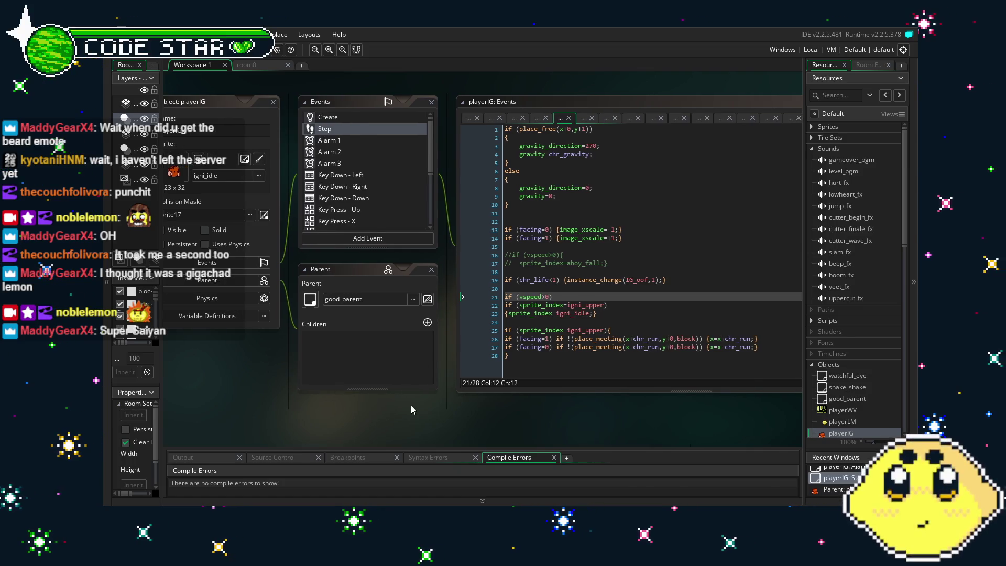
{"action": "scroll", "coordinate": [411, 409], "scroll_direction": "left", "scroll_amount": 3}
{"action": "scroll", "coordinate": [398, 196], "scroll_direction": "down", "scroll_amount": 4}
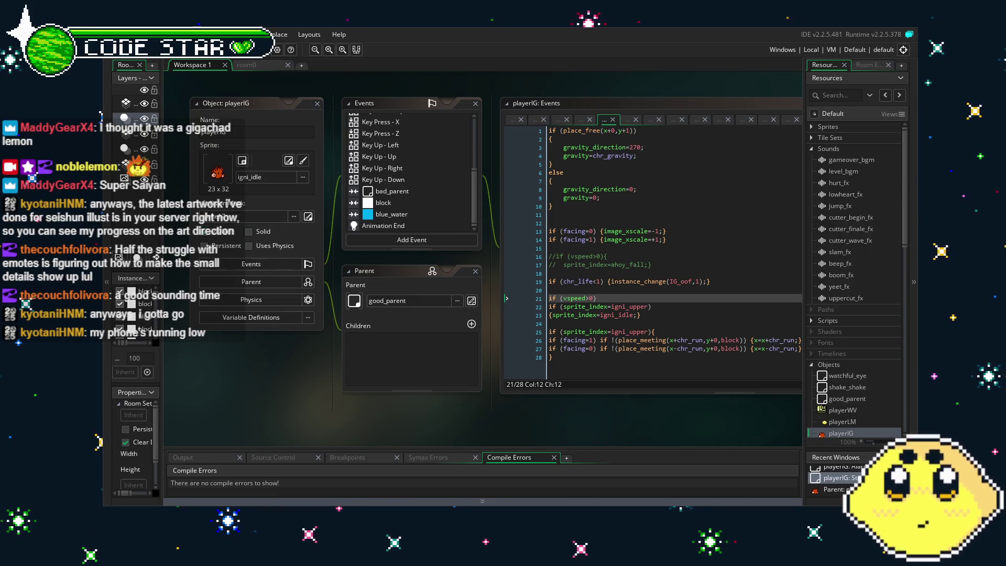
{"action": "left_click_drag", "start_coordinate": [354, 422], "coordinate": [325, 423]}
{"action": "scroll", "coordinate": [369, 187], "scroll_direction": "up", "scroll_amount": 3}
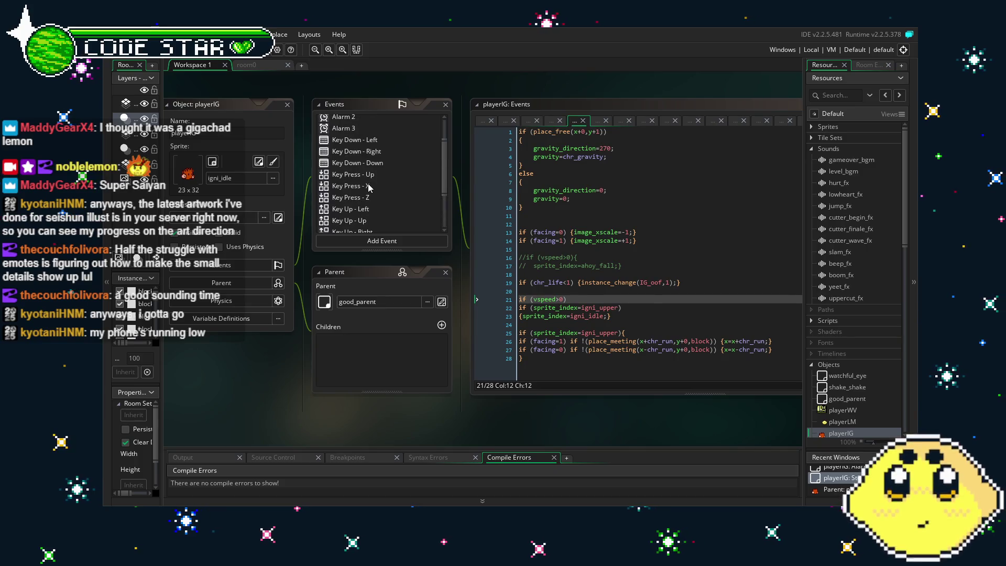
{"action": "scroll", "coordinate": [369, 187], "scroll_direction": "up", "scroll_amount": 3}
{"action": "scroll", "coordinate": [369, 187], "scroll_direction": "down", "scroll_amount": 5}
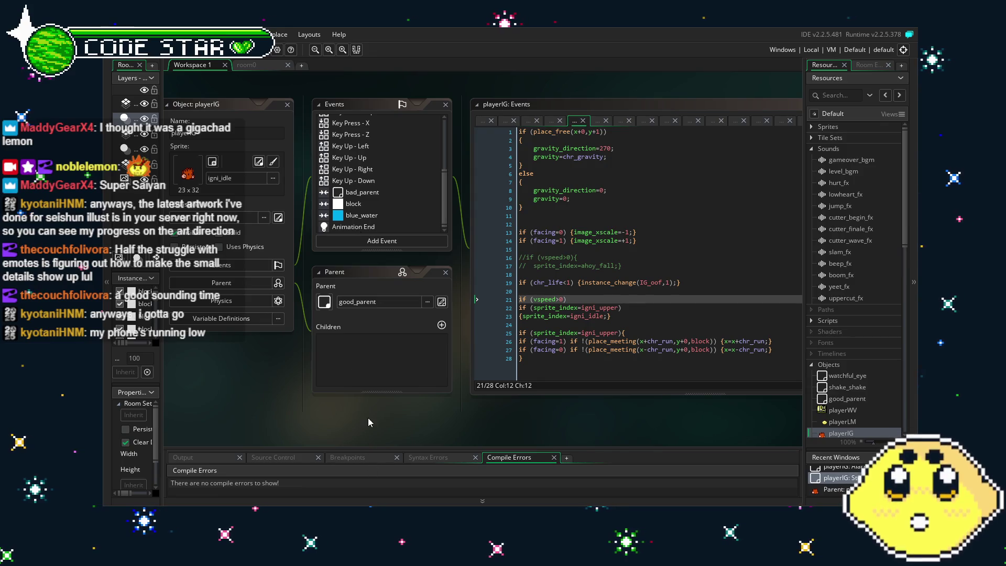
{"action": "left_click_drag", "start_coordinate": [364, 417], "coordinate": [345, 417]}
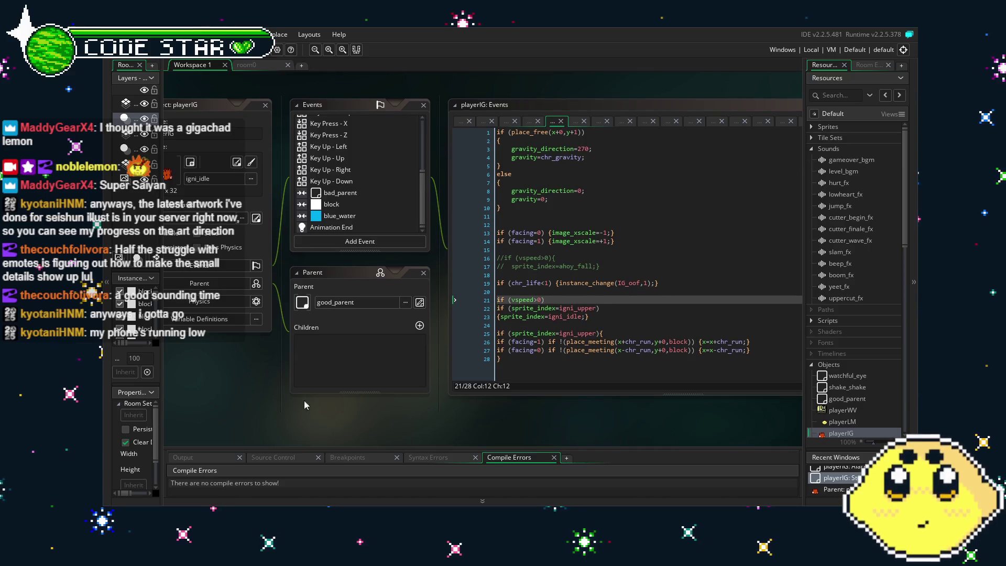
{"action": "left_click_drag", "start_coordinate": [303, 401], "coordinate": [341, 405]}
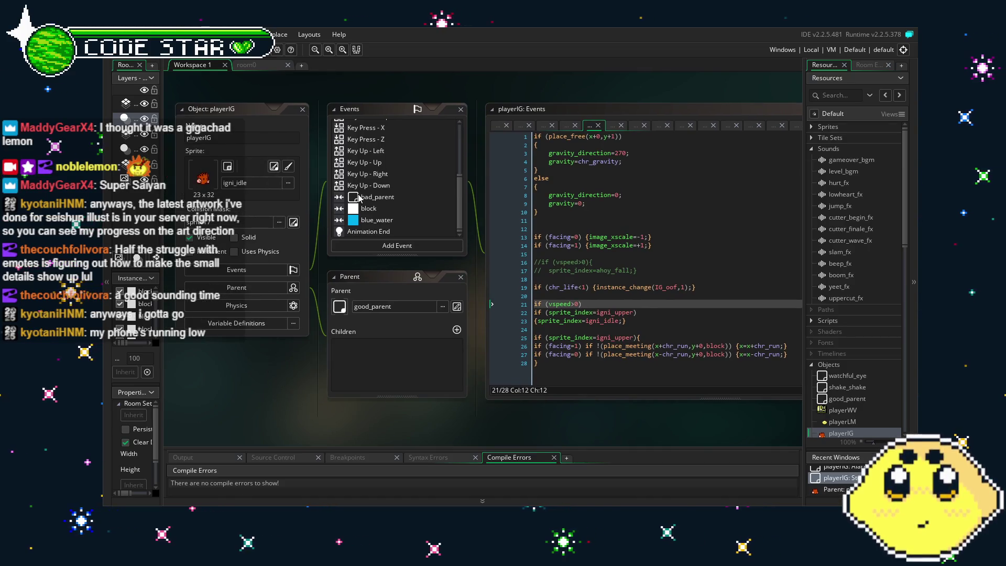
{"action": "scroll", "coordinate": [359, 198], "scroll_direction": "up", "scroll_amount": 3}
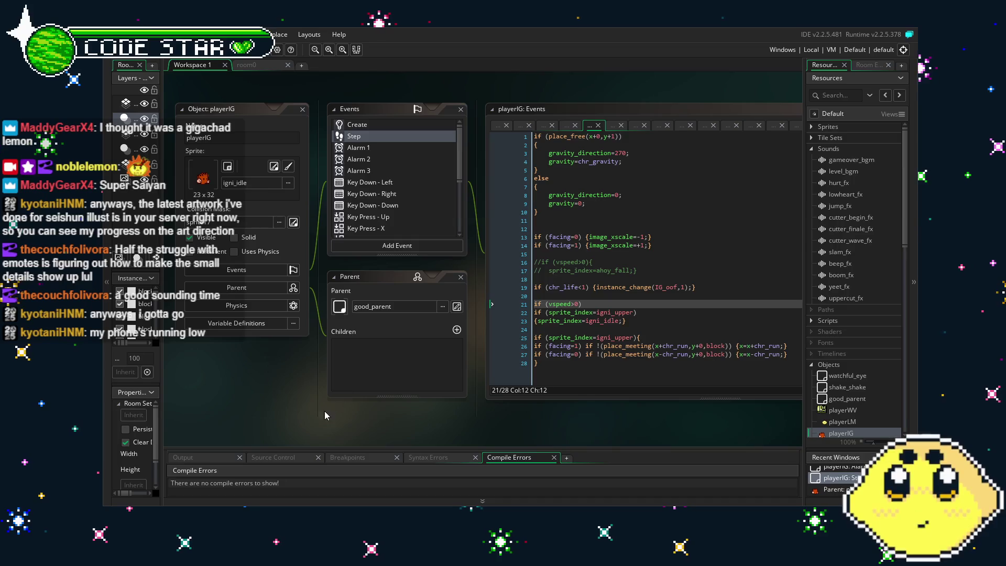
{"action": "scroll", "coordinate": [308, 413], "scroll_direction": "right", "scroll_amount": 1}
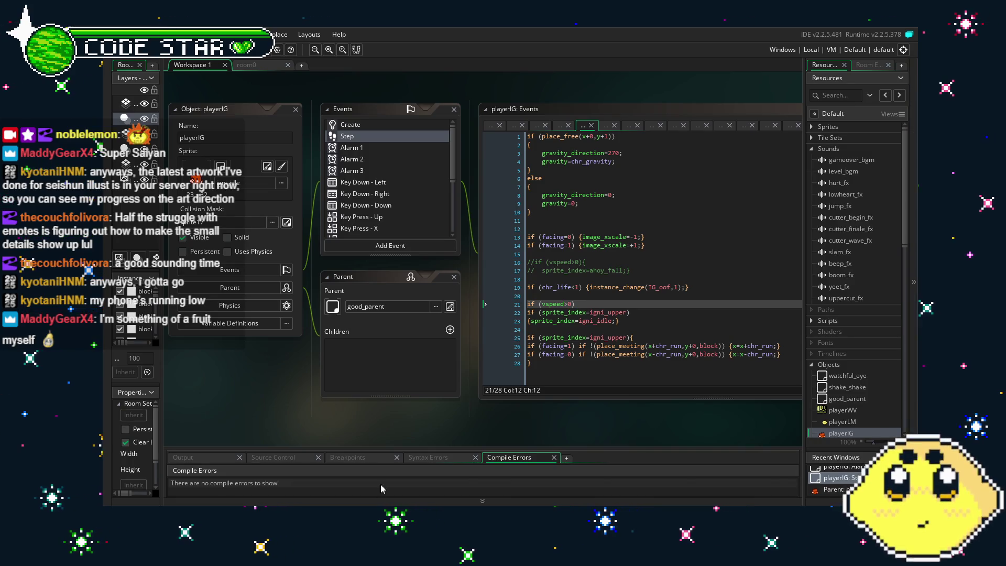
{"action": "left_click_drag", "start_coordinate": [332, 416], "coordinate": [351, 412]}
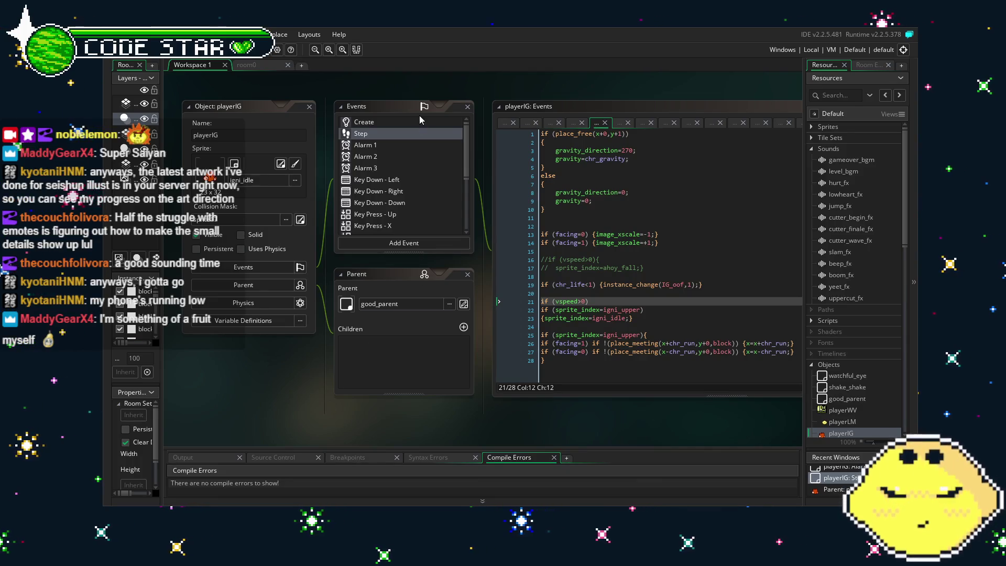
{"action": "scroll", "coordinate": [408, 209], "scroll_direction": "down", "scroll_amount": 3}
{"action": "scroll", "coordinate": [409, 212], "scroll_direction": "up", "scroll_amount": 3}
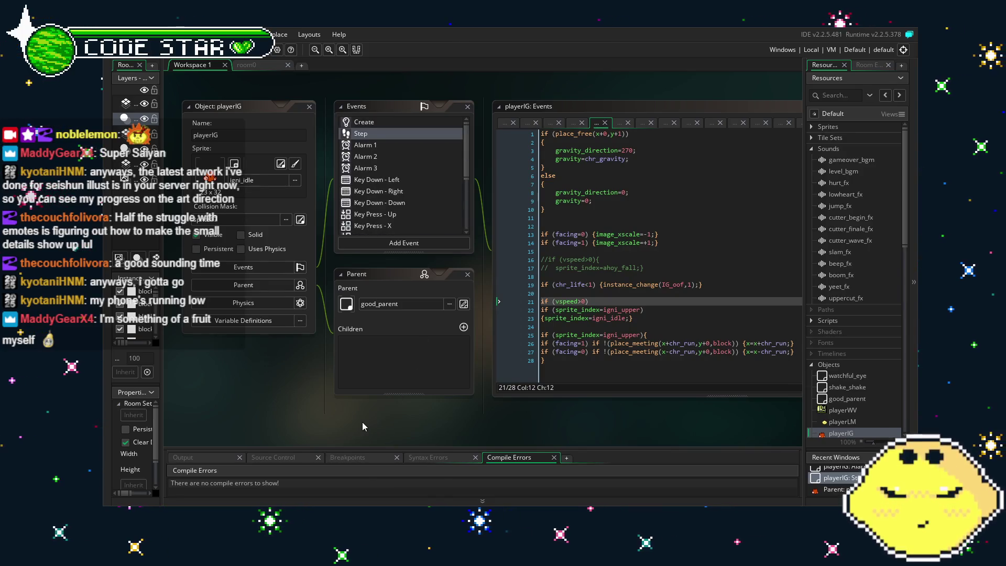
{"action": "left_click_drag", "start_coordinate": [363, 422], "coordinate": [342, 421]}
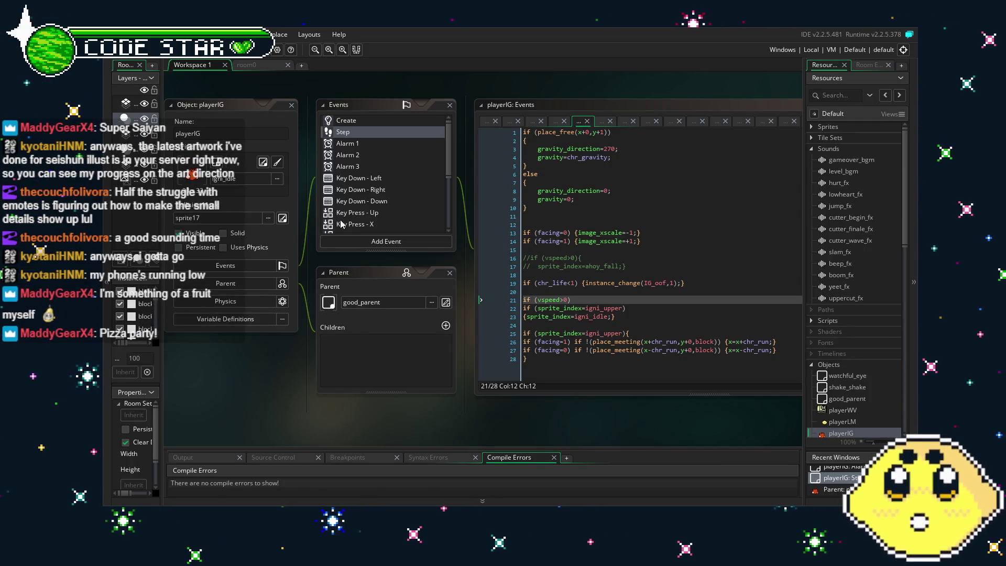
{"action": "scroll", "coordinate": [342, 225], "scroll_direction": "down", "scroll_amount": 3}
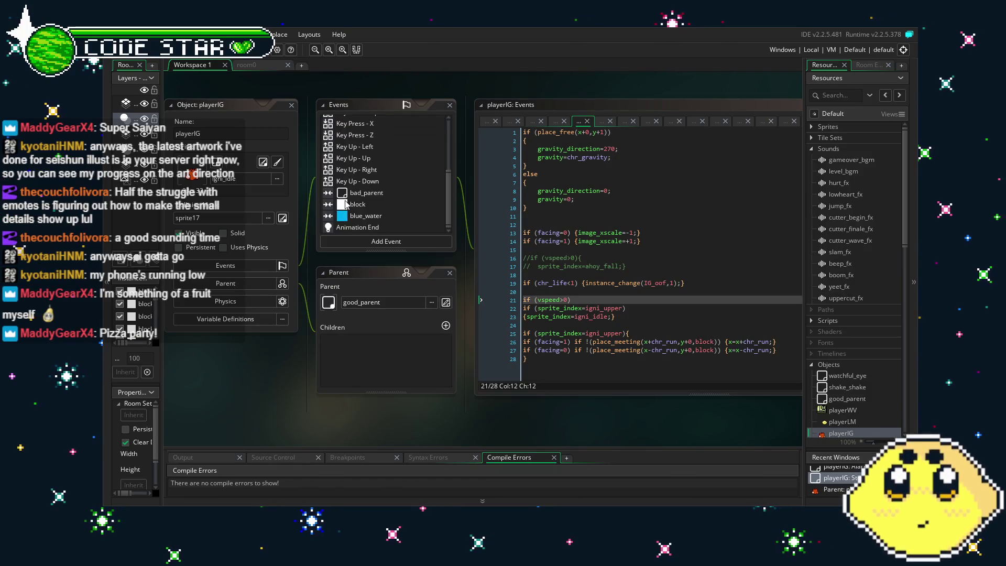
{"action": "key", "text": "F5"}
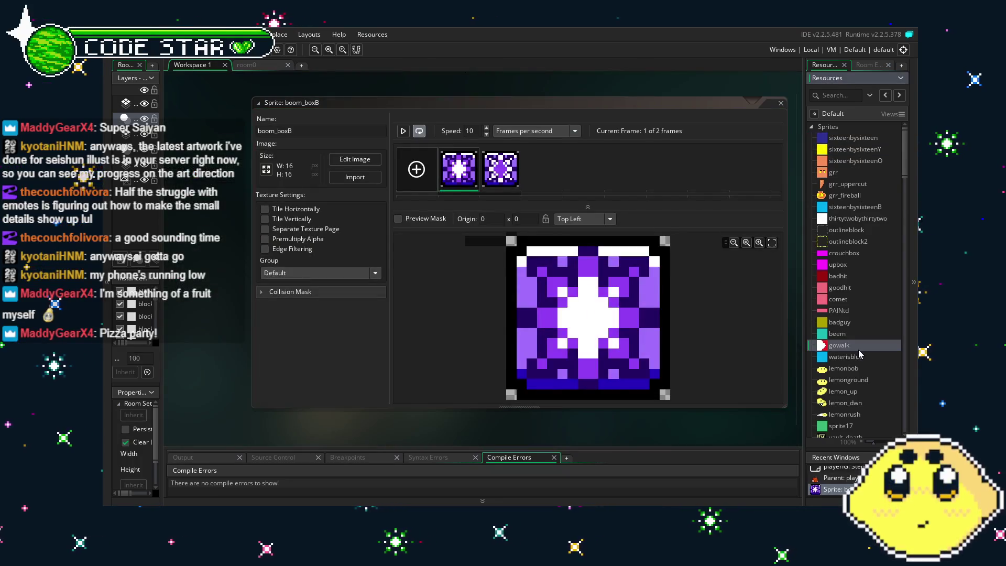
Drag boom_boxB in the Resources tree so it sits right after spr_boombox
{"action": "scroll", "coordinate": [858, 352], "scroll_direction": "down", "scroll_amount": 8}
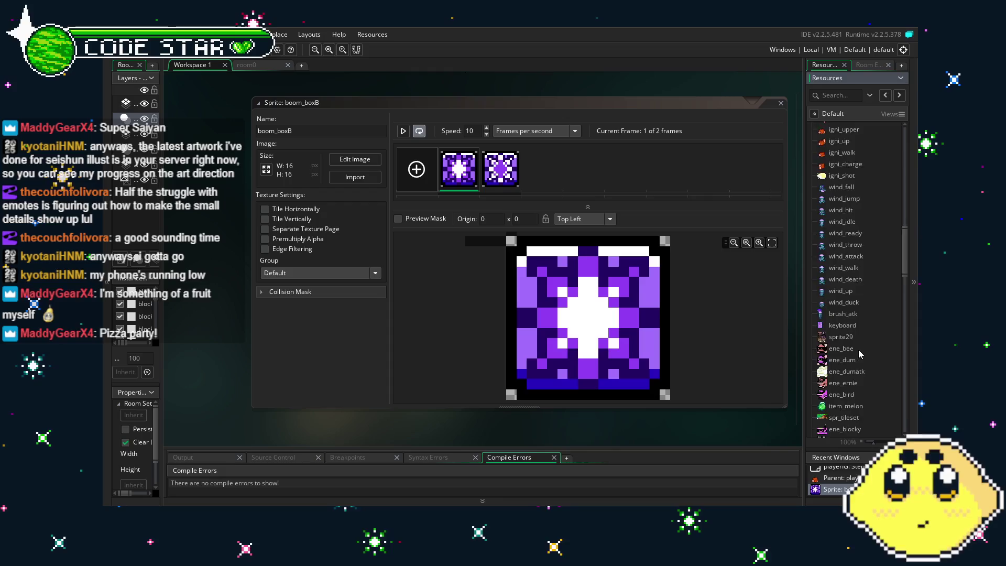
{"action": "scroll", "coordinate": [858, 350], "scroll_direction": "down", "scroll_amount": 10}
{"action": "scroll", "coordinate": [858, 350], "scroll_direction": "down", "scroll_amount": 2}
{"action": "mouse_move", "coordinate": [846, 309]}
{"action": "left_mouse_down"}
{"action": "mouse_move", "coordinate": [848, 319]}
{"action": "mouse_move", "coordinate": [854, 280]}
{"action": "left_mouse_up"}
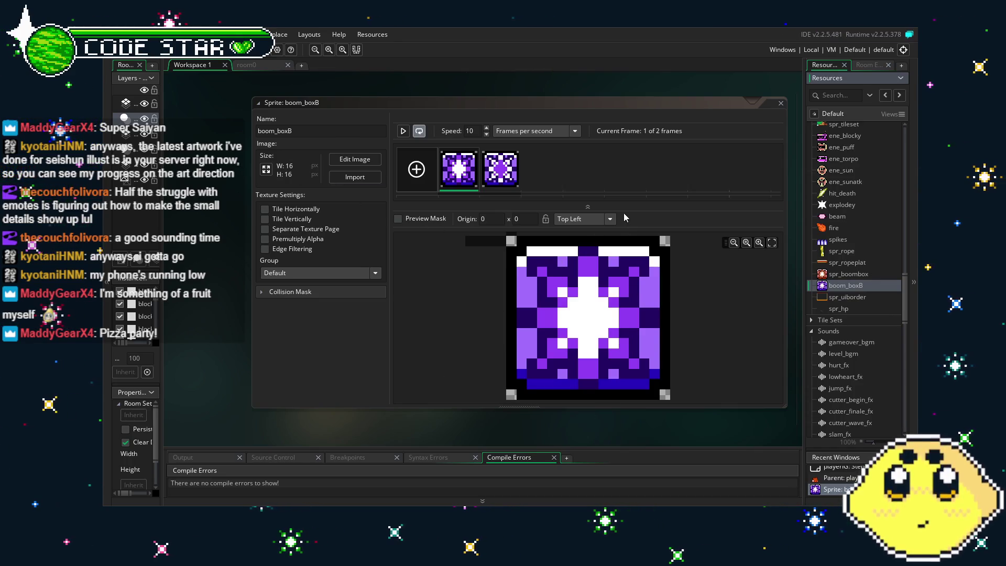
Compare with spr_boombox, then rename the purple boom_boxB sprite to spr_boomboxB
{"action": "double_click", "coordinate": [844, 274]}
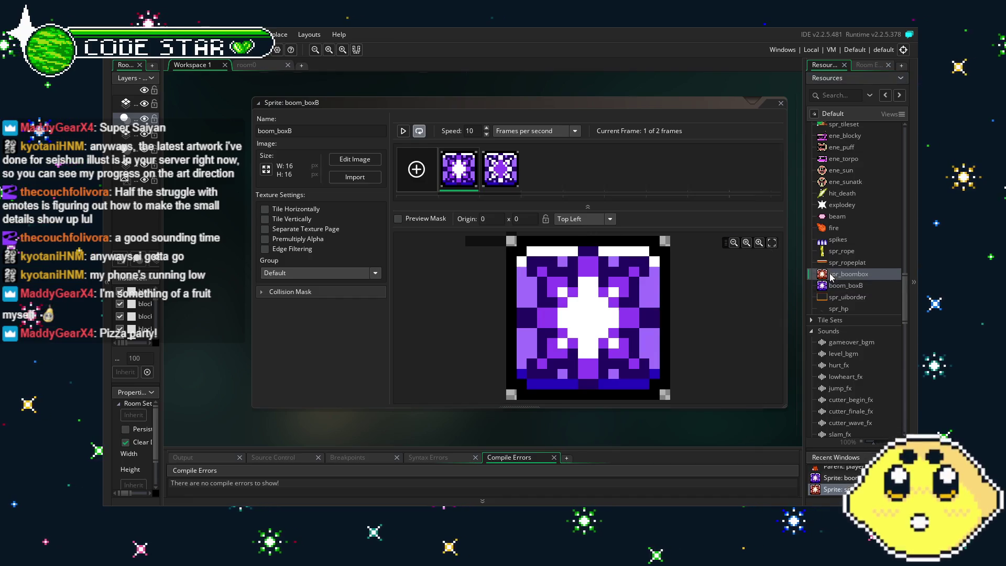
{"action": "double_click", "coordinate": [840, 288]}
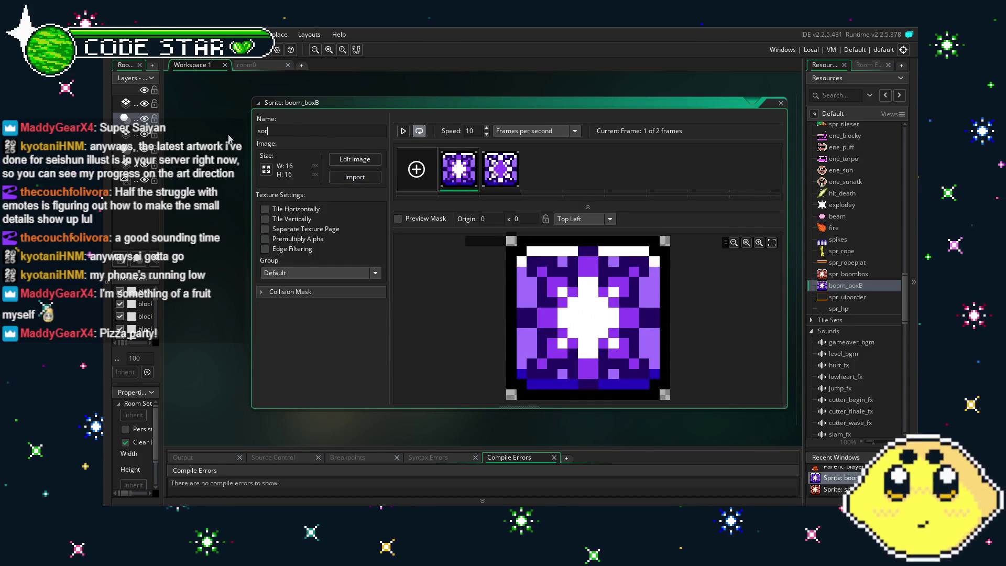
{"action": "type", "text": "spr_boombox"}
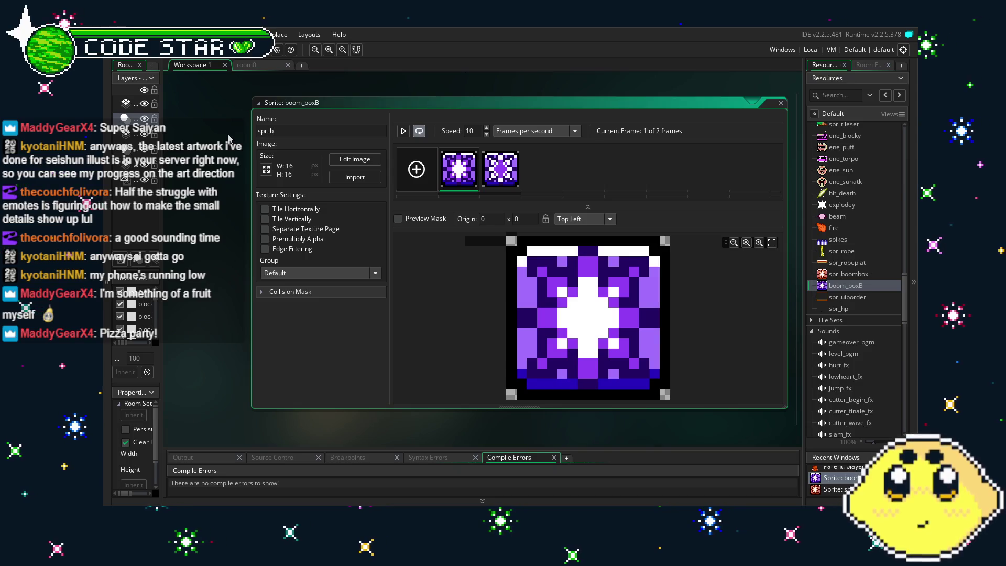
{"action": "type", "text": "B"}
{"action": "key", "text": "Return"}
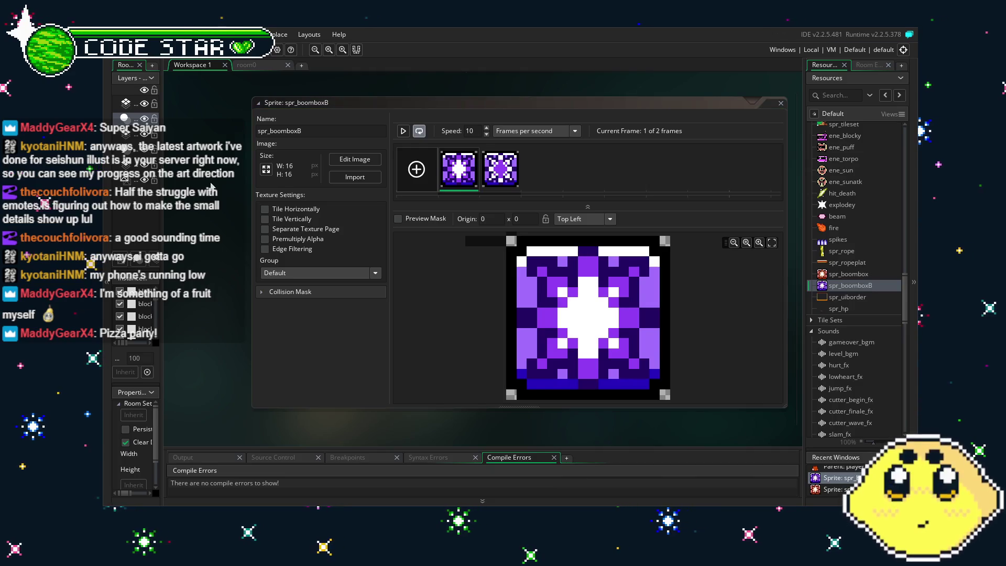
{"action": "left_click_drag", "start_coordinate": [211, 183], "coordinate": [200, 178]}
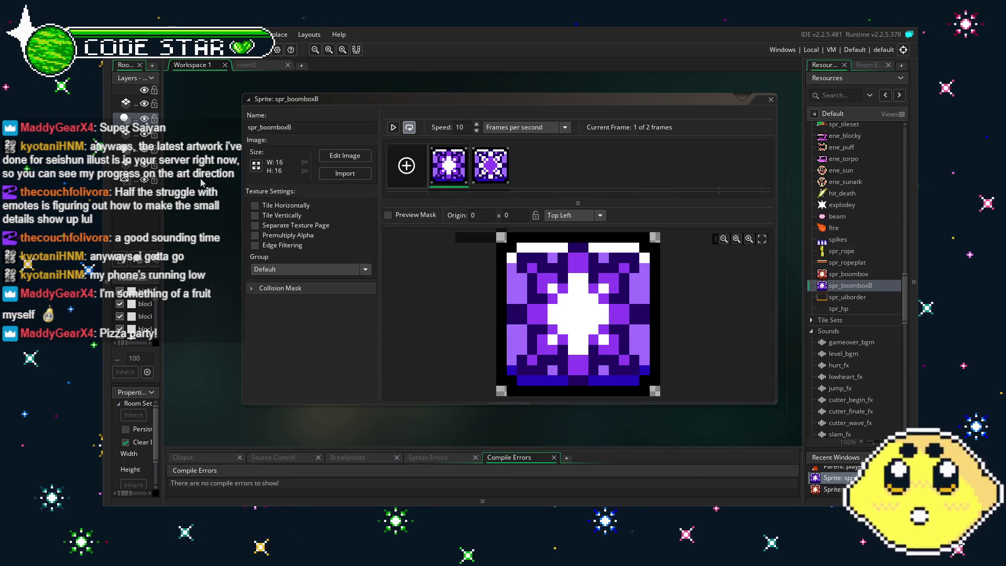
{"action": "left_click", "coordinate": [247, 67]}
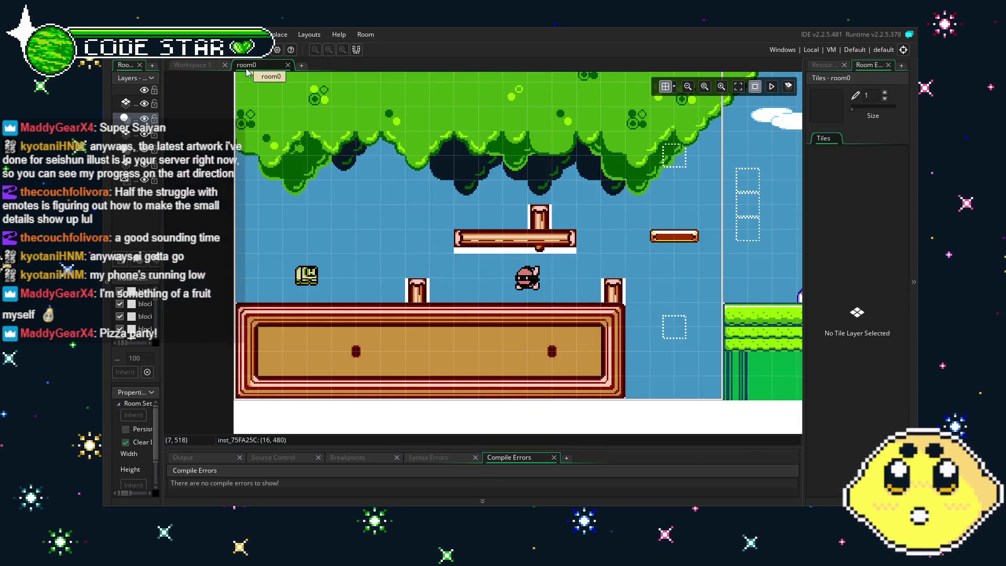
{"action": "left_click", "coordinate": [215, 66]}
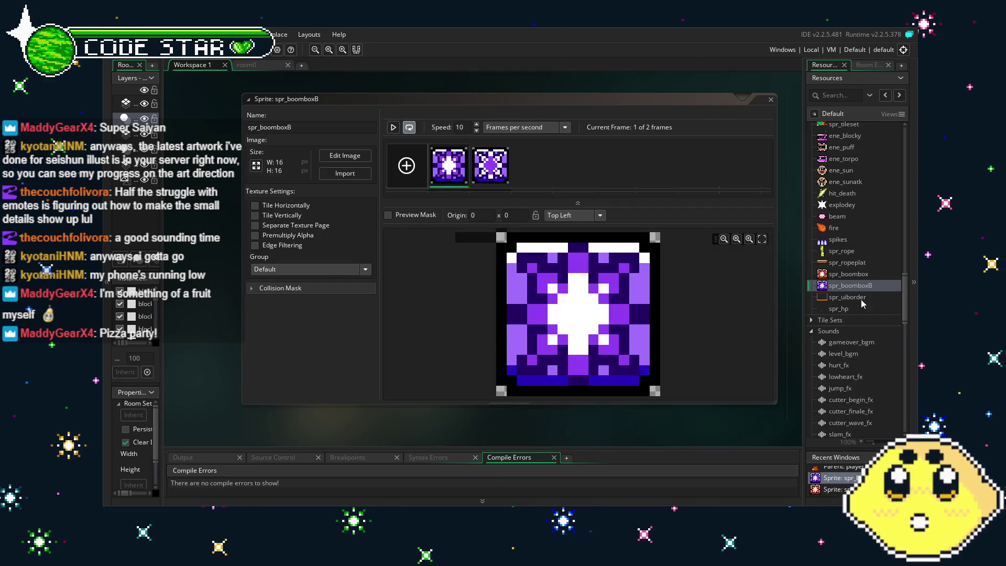
{"action": "scroll", "coordinate": [889, 378], "scroll_direction": "down", "scroll_amount": 7}
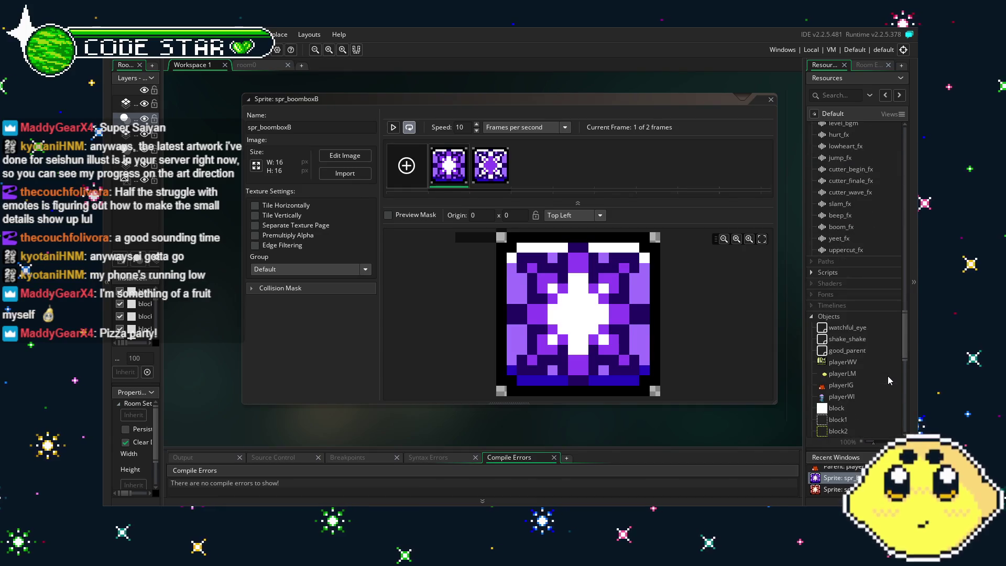
{"action": "scroll", "coordinate": [888, 376], "scroll_direction": "down", "scroll_amount": 4}
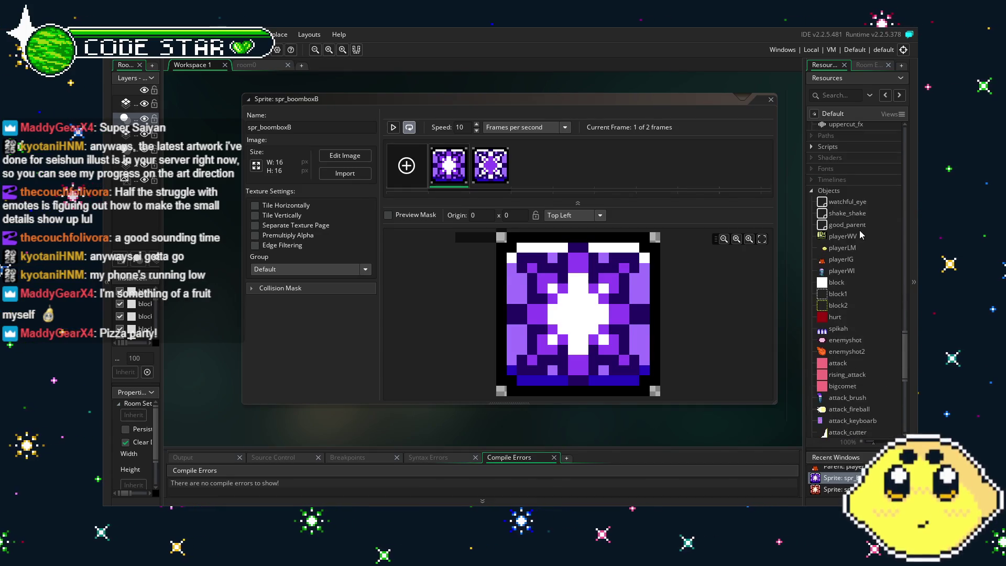
{"action": "scroll", "coordinate": [841, 325], "scroll_direction": "down", "scroll_amount": 3}
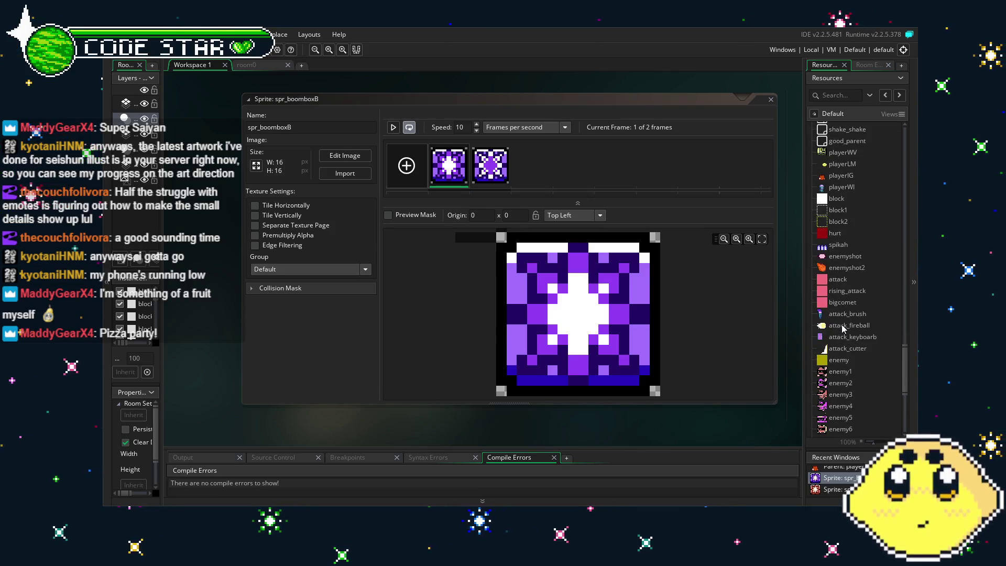
{"action": "scroll", "coordinate": [843, 328], "scroll_direction": "down", "scroll_amount": 3}
{"action": "scroll", "coordinate": [843, 328], "scroll_direction": "down", "scroll_amount": 3}
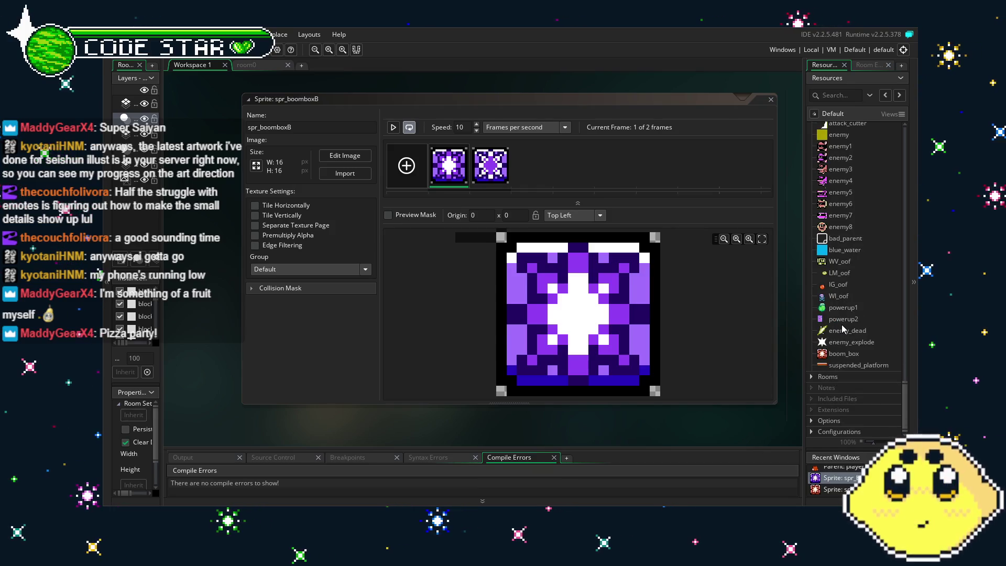
{"action": "scroll", "coordinate": [843, 328], "scroll_direction": "up", "scroll_amount": 1}
{"action": "scroll", "coordinate": [843, 328], "scroll_direction": "down", "scroll_amount": 15}
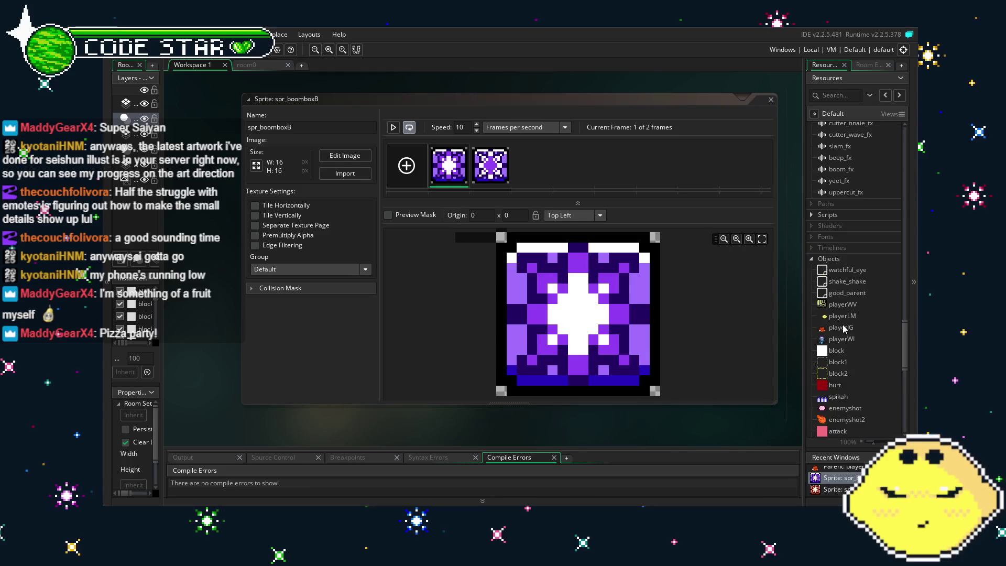
{"action": "scroll", "coordinate": [843, 326], "scroll_direction": "up", "scroll_amount": 11}
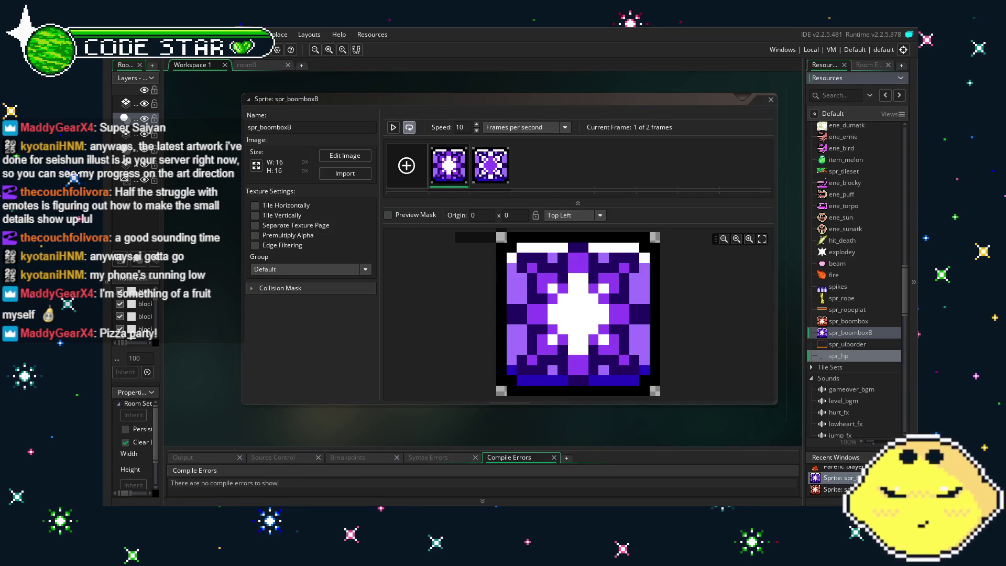
Open ui_hud, play and pause its animation, then step through frames 1–4
{"action": "left_click", "coordinate": [847, 379]}
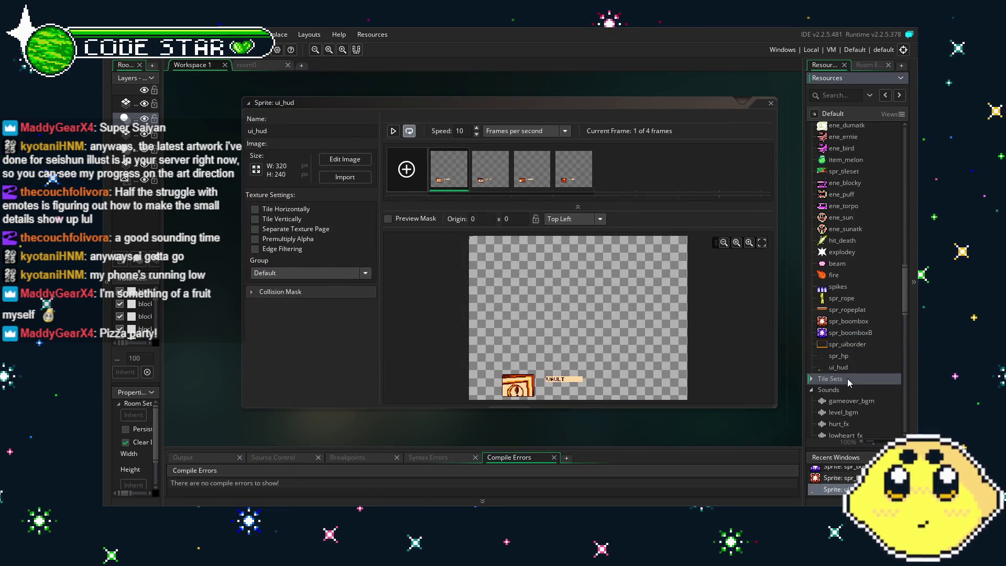
{"action": "left_click", "coordinate": [856, 367]}
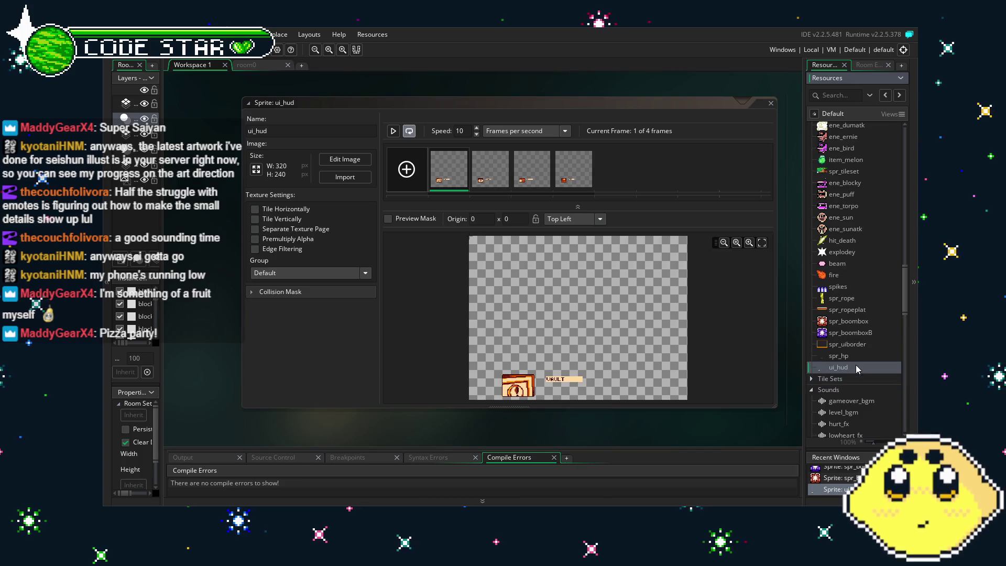
{"action": "left_click", "coordinate": [394, 132]}
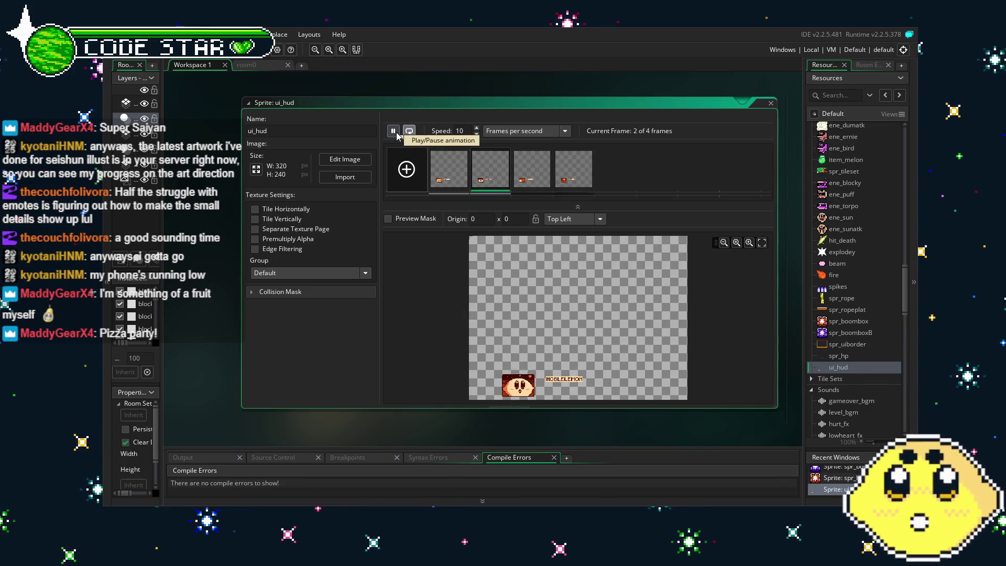
{"action": "left_click", "coordinate": [394, 131]}
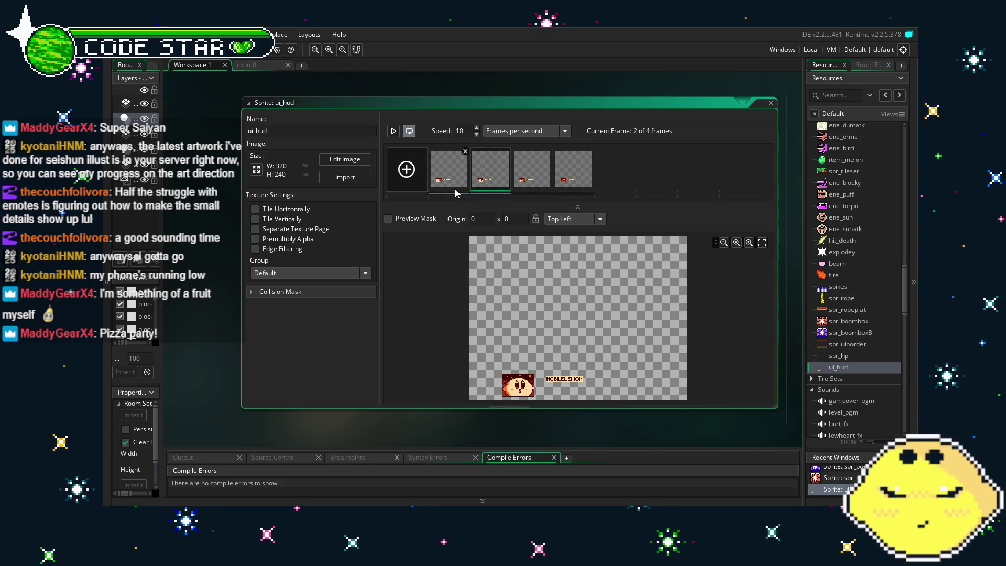
{"action": "left_click", "coordinate": [449, 170]}
{"action": "left_click", "coordinate": [498, 178]}
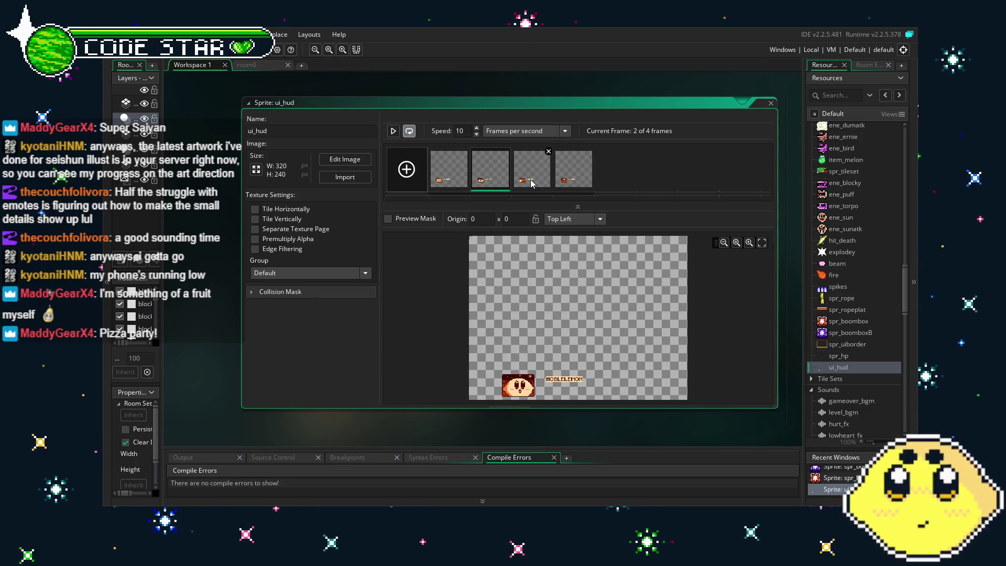
{"action": "left_click", "coordinate": [532, 168]}
{"action": "left_click", "coordinate": [577, 173]}
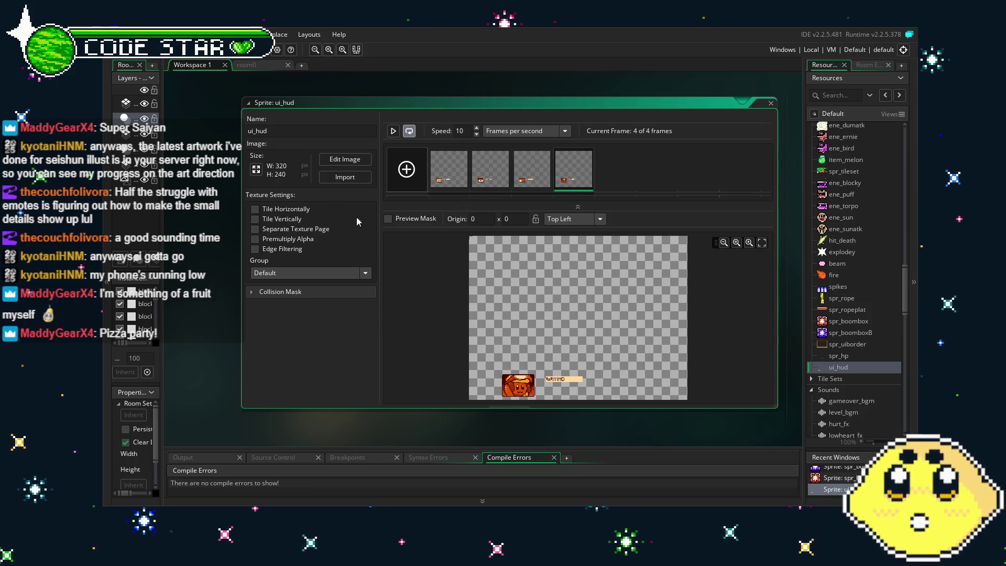
{"action": "scroll", "coordinate": [860, 388], "scroll_direction": "down", "scroll_amount": 10}
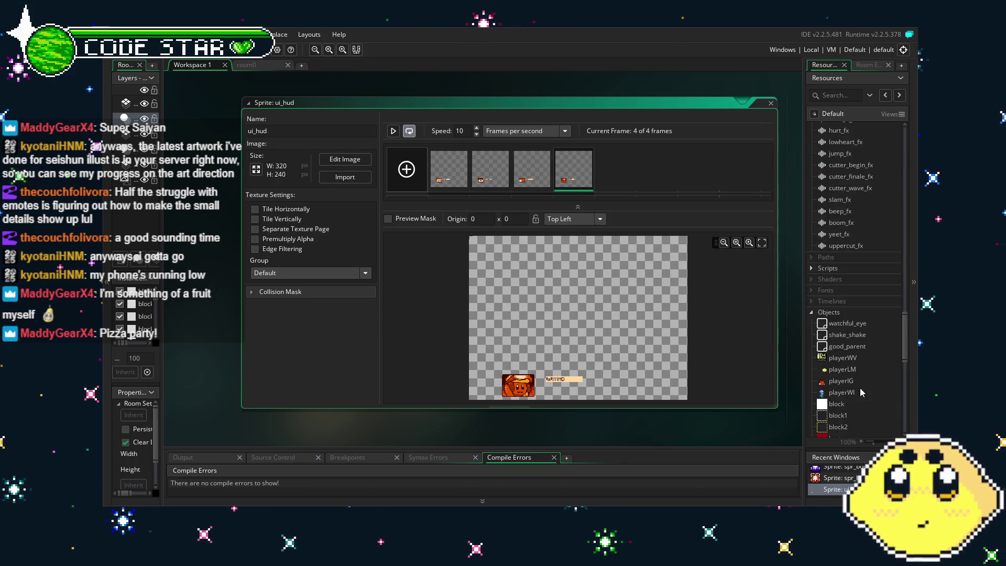
{"action": "scroll", "coordinate": [847, 171], "scroll_direction": "up", "scroll_amount": 1}
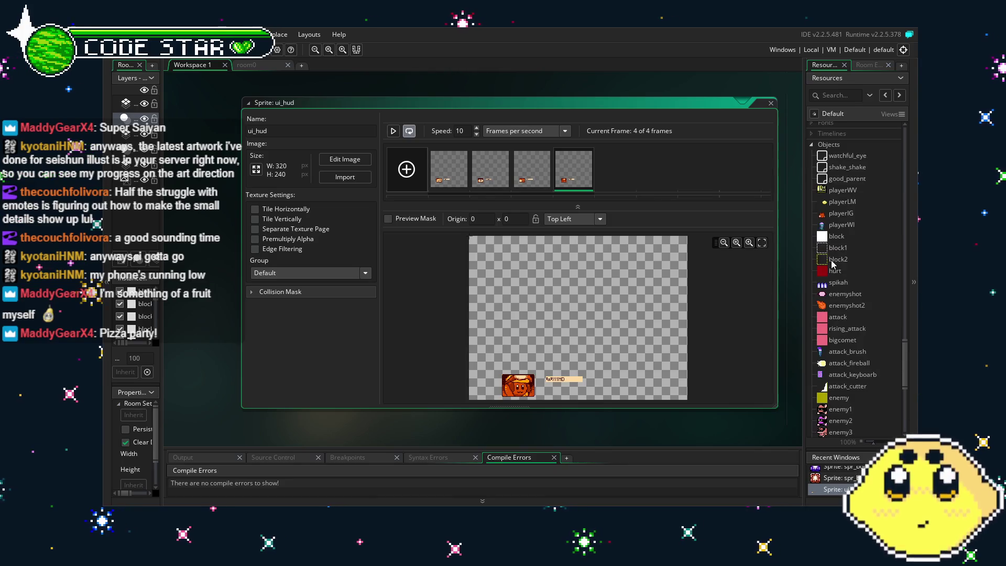
Open watchful_eye's Draw GUI code and insert an empty line above the draw calls
{"action": "double_click", "coordinate": [850, 161]}
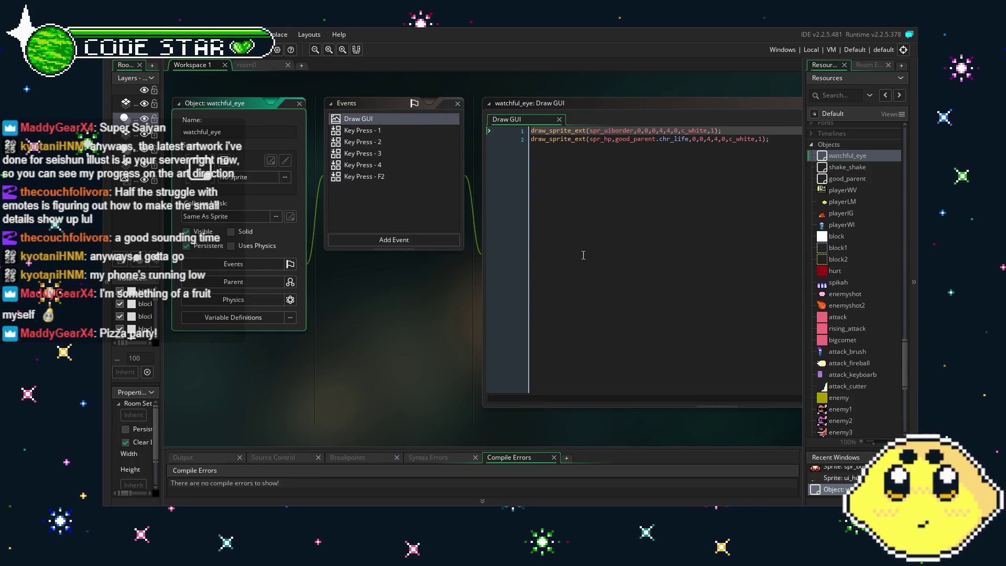
{"action": "left_click", "coordinate": [496, 197]}
{"action": "key", "text": "ctrl+Home"}
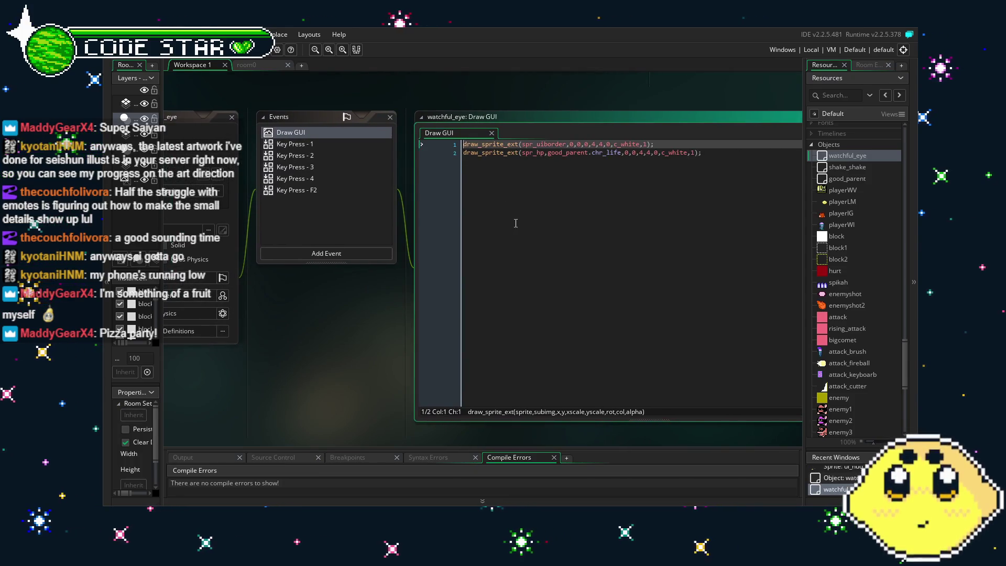
{"action": "key", "text": "Return"}
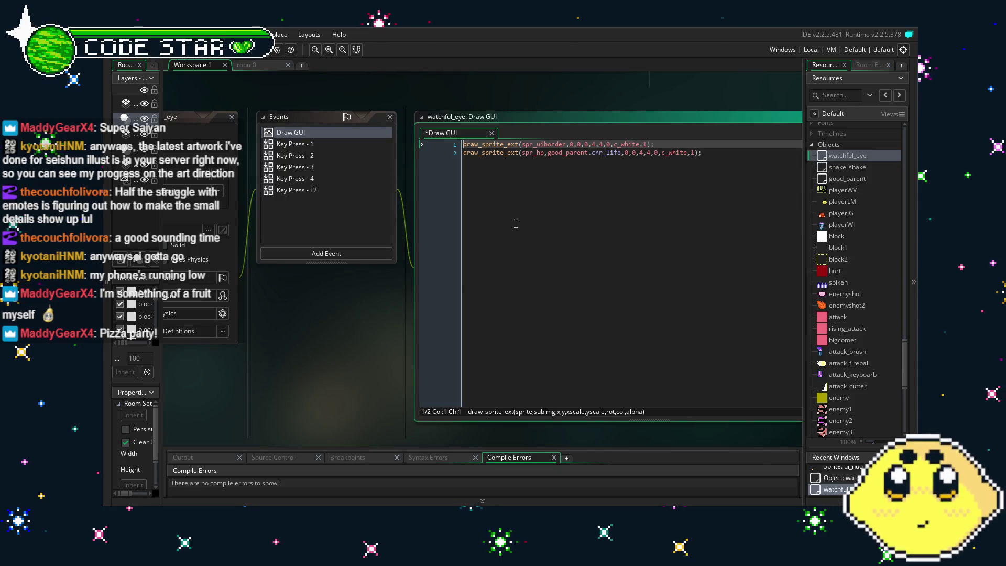
{"action": "key", "text": "Up"}
Write the condition if (instance_number(good_parent)>0 on that first line and save
{"action": "type", "text": "if"}
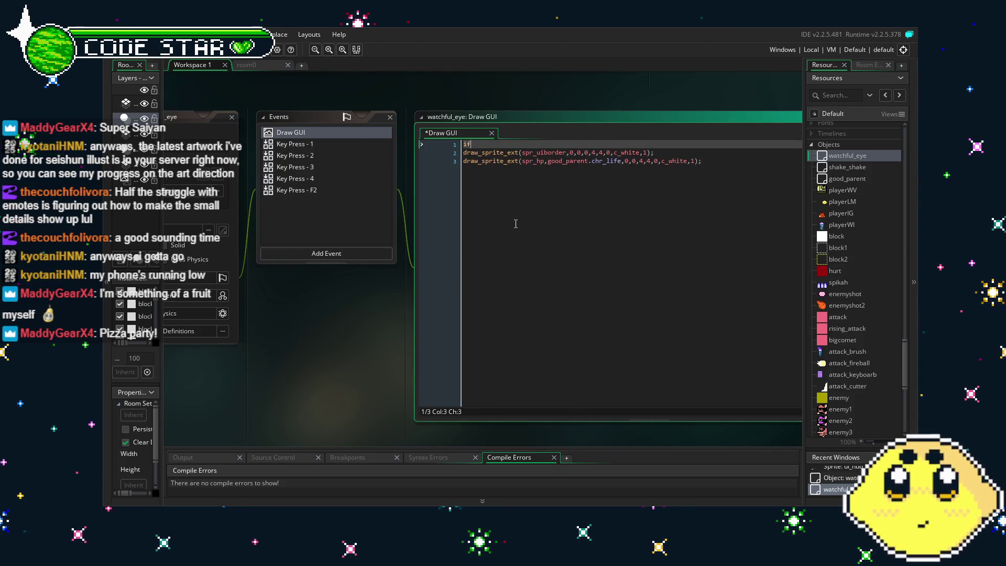
{"action": "type", "text": " (good_"}
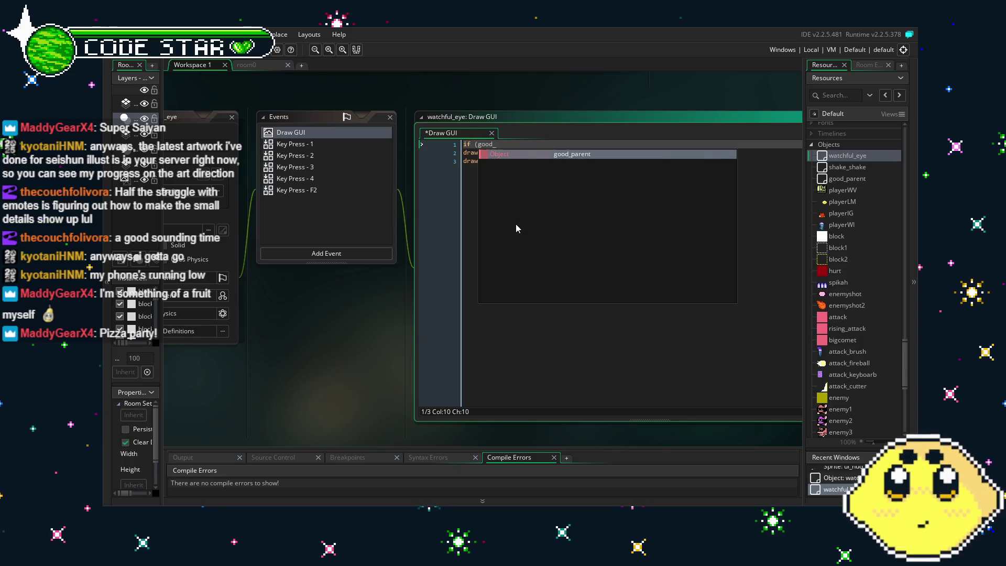
{"action": "type", "text": "parent_"}
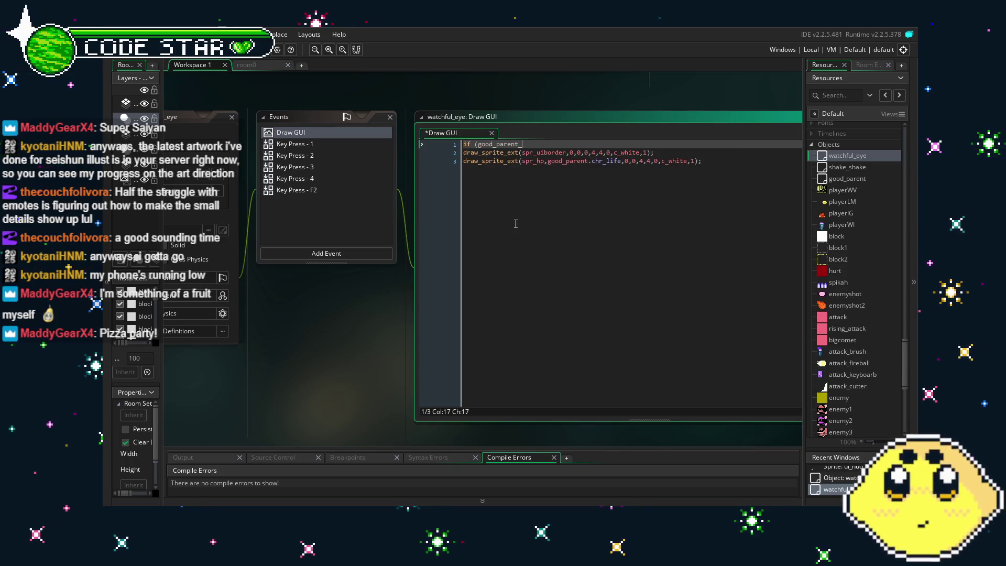
{"action": "key", "text": "BackSpace"}
{"action": "key", "text": "BackSpace"}
{"action": "key", "text": "BackSpace"}
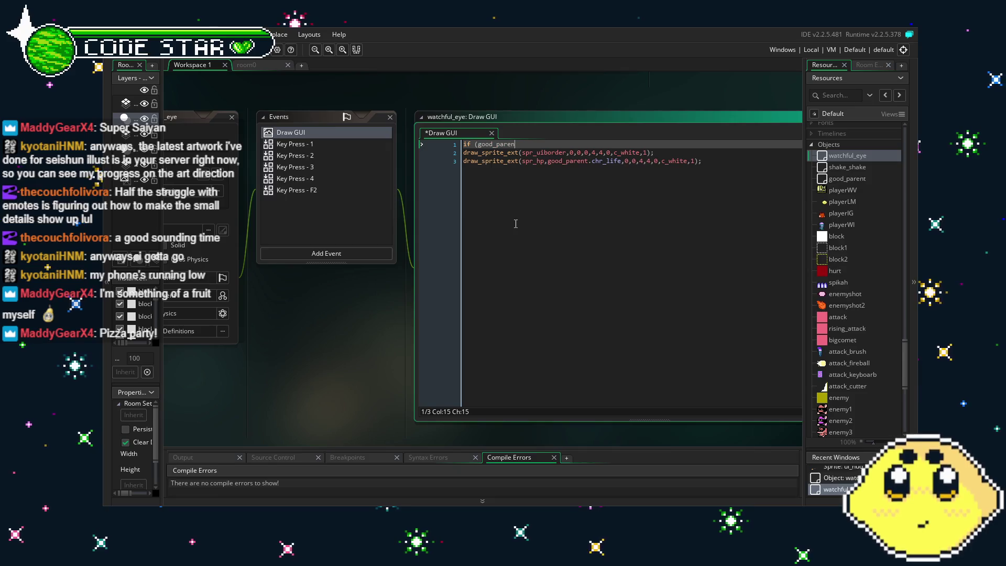
{"action": "type", "text": "instance_numb"}
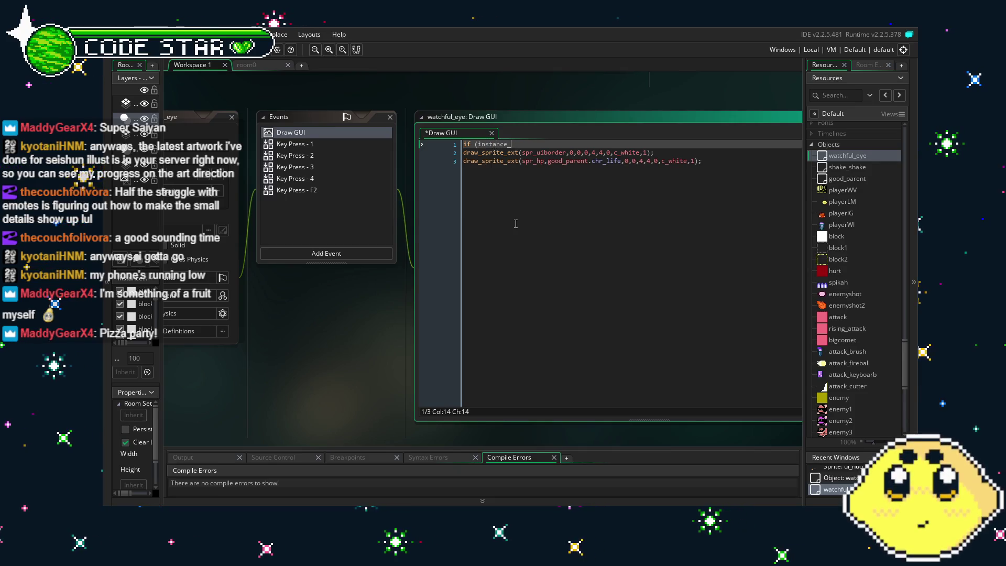
{"action": "key", "text": "Return"}
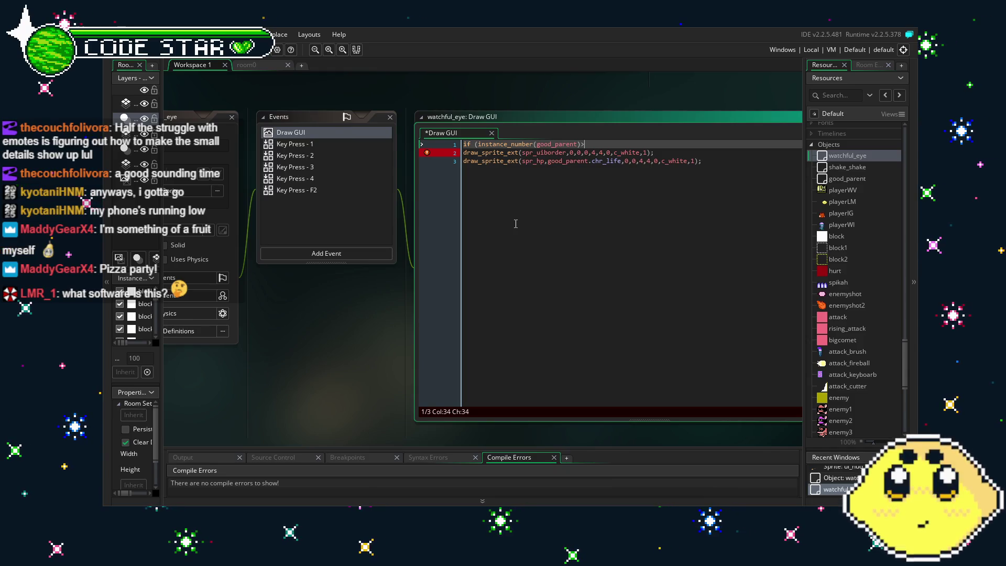
{"action": "type", "text": "0"}
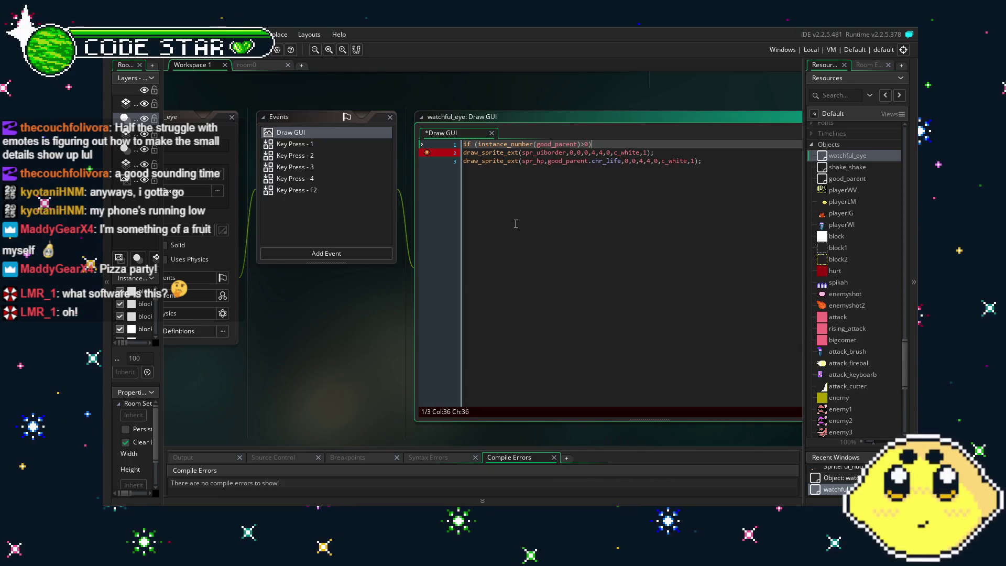
{"action": "key", "text": "ctrl+s"}
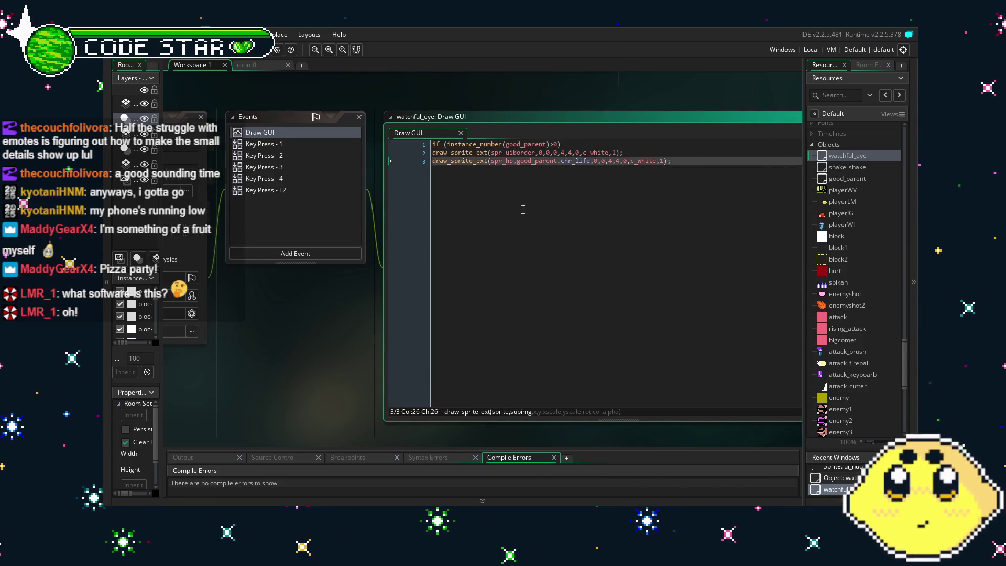
Add a new line after the last draw call for the closing brace
{"action": "scroll", "coordinate": [493, 221], "scroll_direction": "right", "scroll_amount": 1}
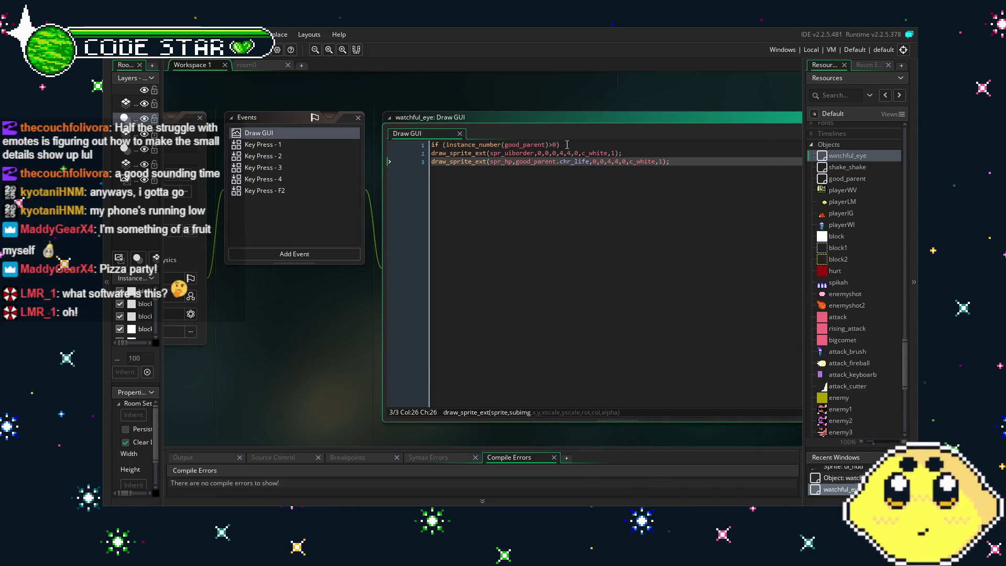
{"action": "left_click", "coordinate": [748, 188]}
{"action": "key", "text": "Return"}
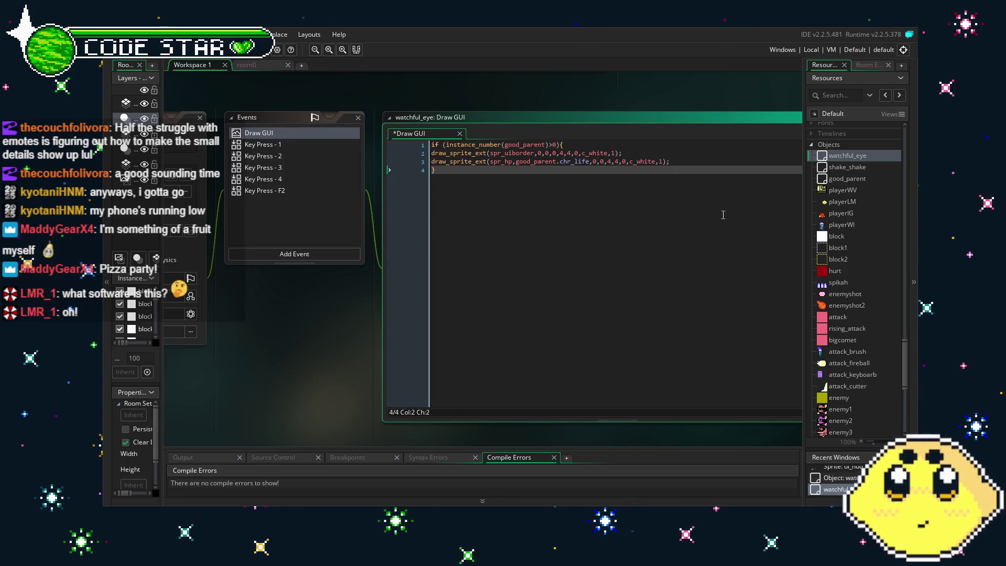
Copy the spr_uiborder draw_sprite_ext line onto a new line below the spr_hp call
{"action": "left_click_drag", "start_coordinate": [659, 283], "coordinate": [585, 294]}
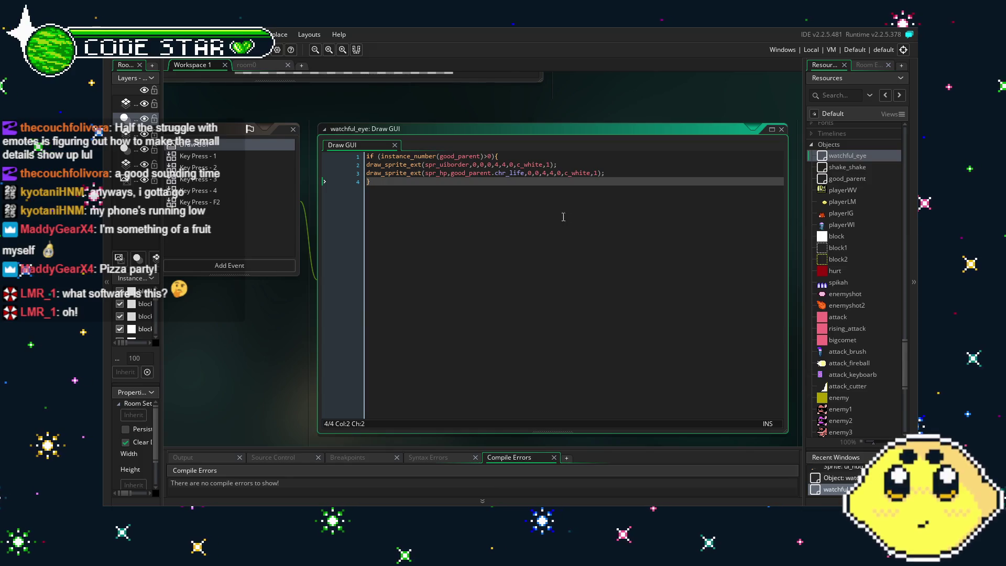
{"action": "left_click_drag", "start_coordinate": [563, 216], "coordinate": [601, 220]}
{"action": "left_click", "coordinate": [696, 176]}
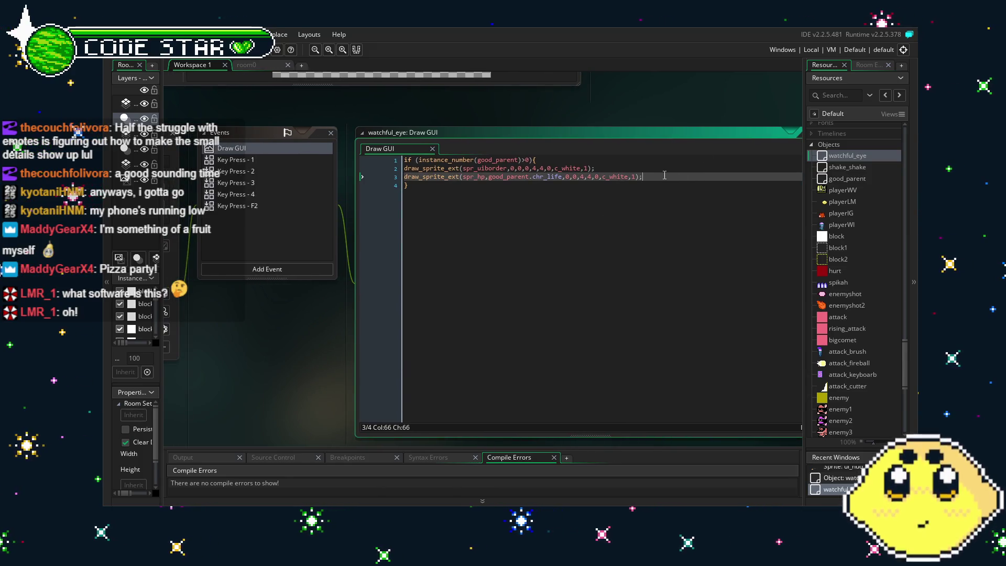
{"action": "left_click_drag", "start_coordinate": [623, 168], "coordinate": [401, 172]}
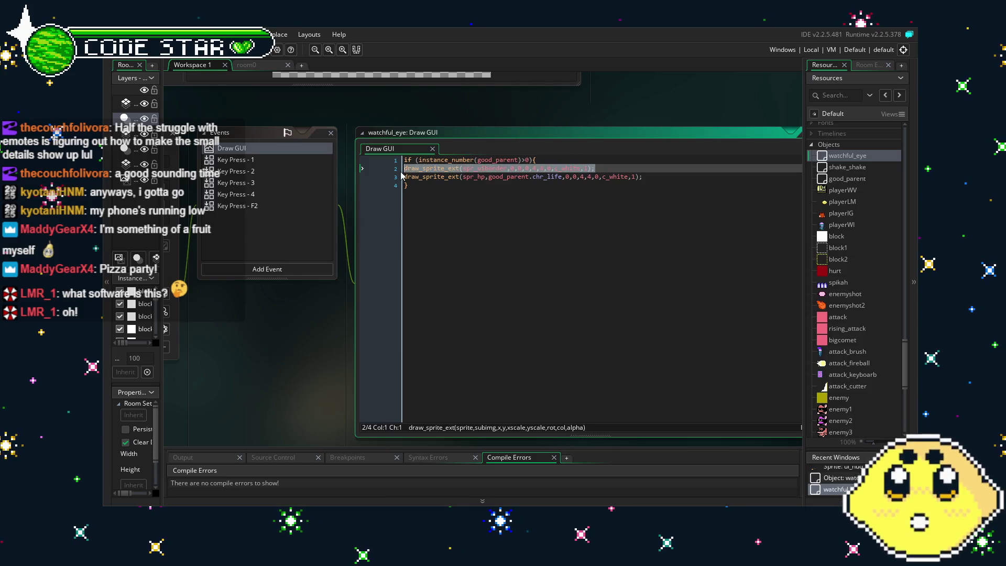
{"action": "left_click", "coordinate": [674, 178]}
{"action": "key", "text": "Return"}
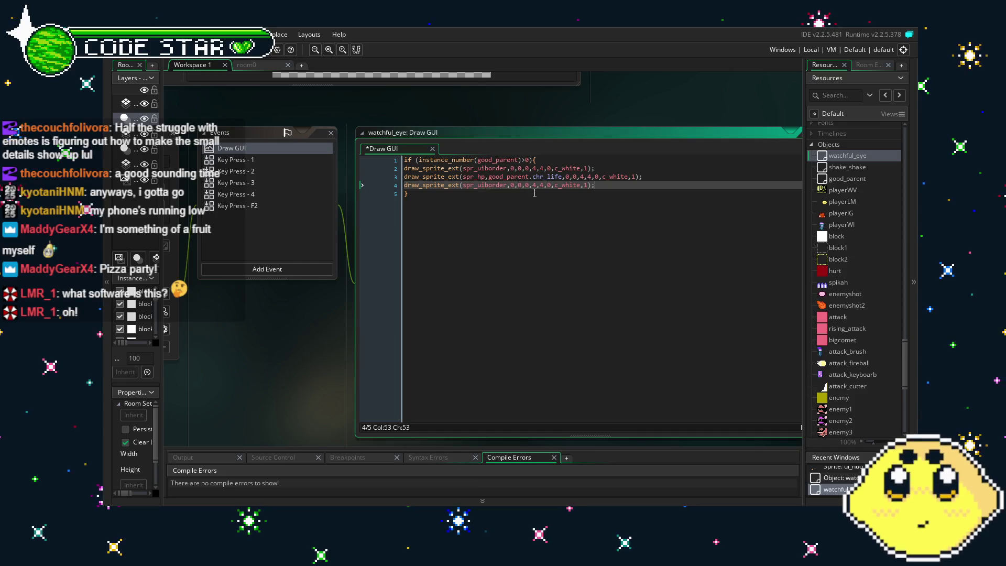
{"action": "left_click", "coordinate": [494, 285]}
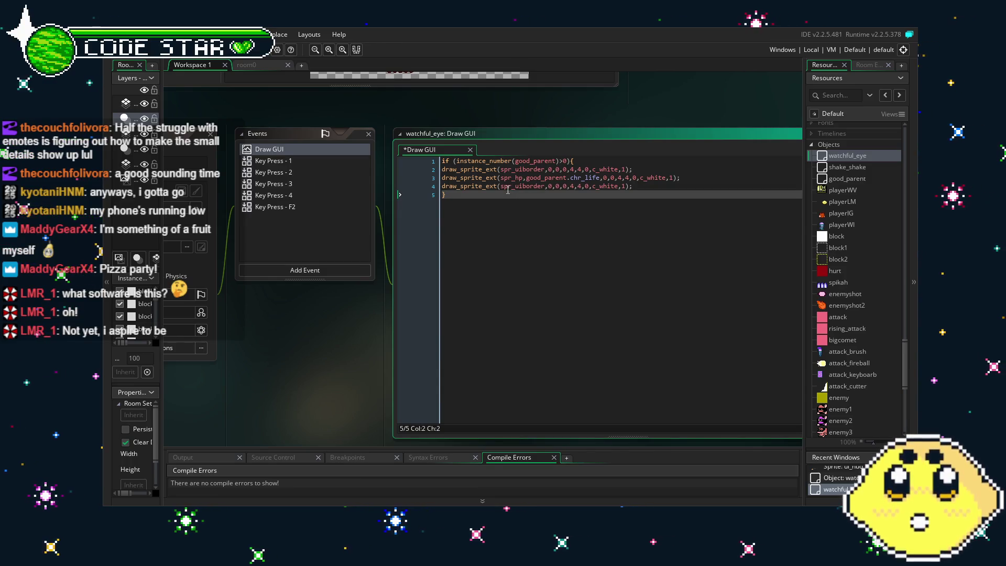
{"action": "left_click", "coordinate": [508, 188]}
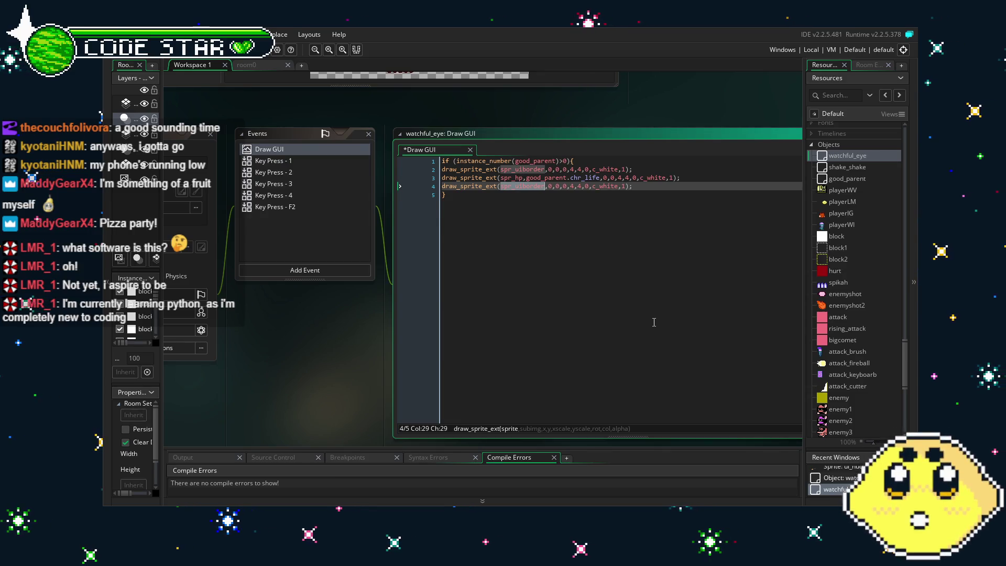
Replace spr_uiborder with ui_hud in the fourth draw_sprite_ext call
{"action": "left_click", "coordinate": [571, 335]}
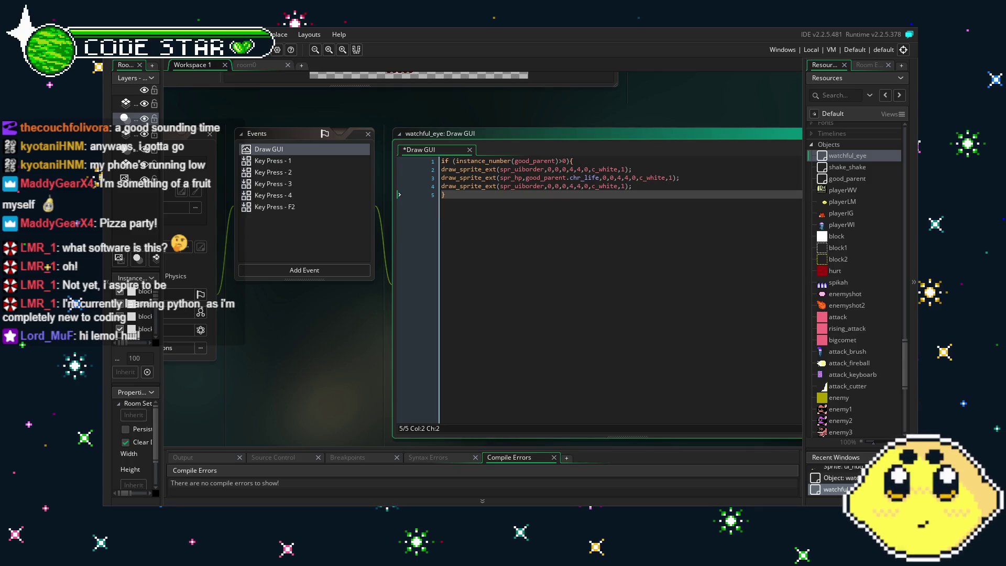
{"action": "mouse_move", "coordinate": [268, 325]}
{"action": "left_mouse_down"}
{"action": "mouse_move", "coordinate": [226, 326]}
{"action": "mouse_move", "coordinate": [352, 337]}
{"action": "left_mouse_up"}
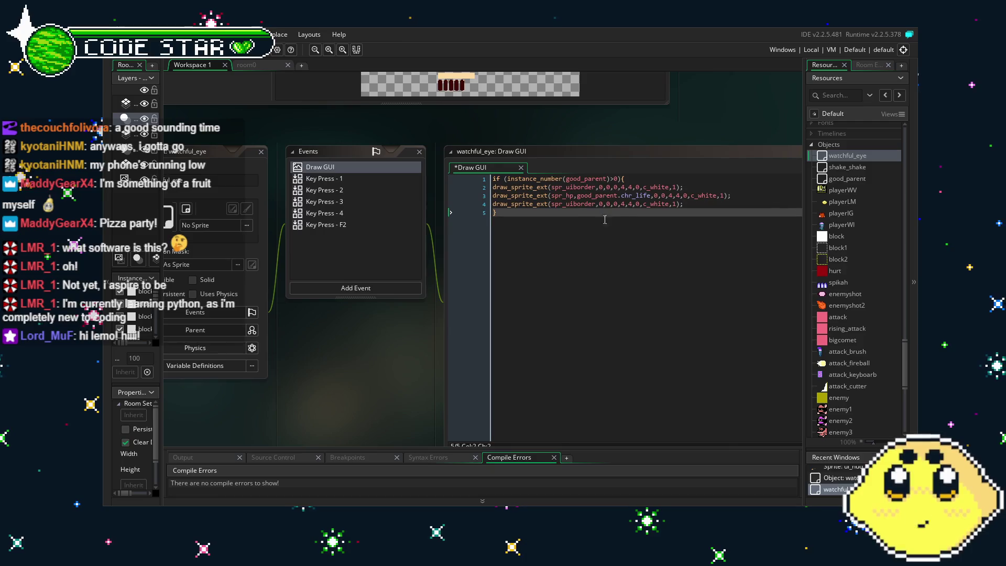
{"action": "left_click", "coordinate": [605, 219]}
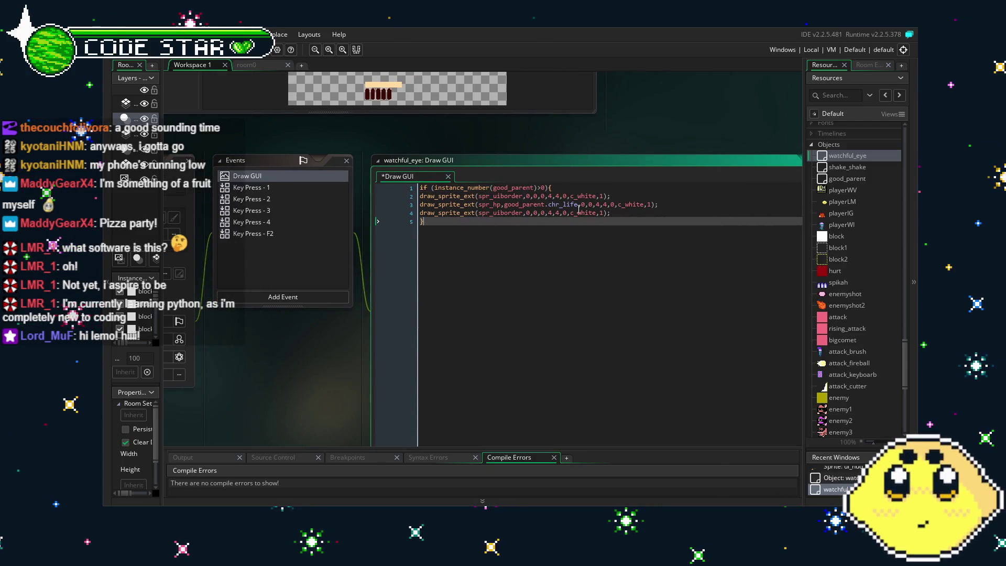
{"action": "left_click", "coordinate": [526, 214]}
{"action": "double_click", "coordinate": [516, 213]}
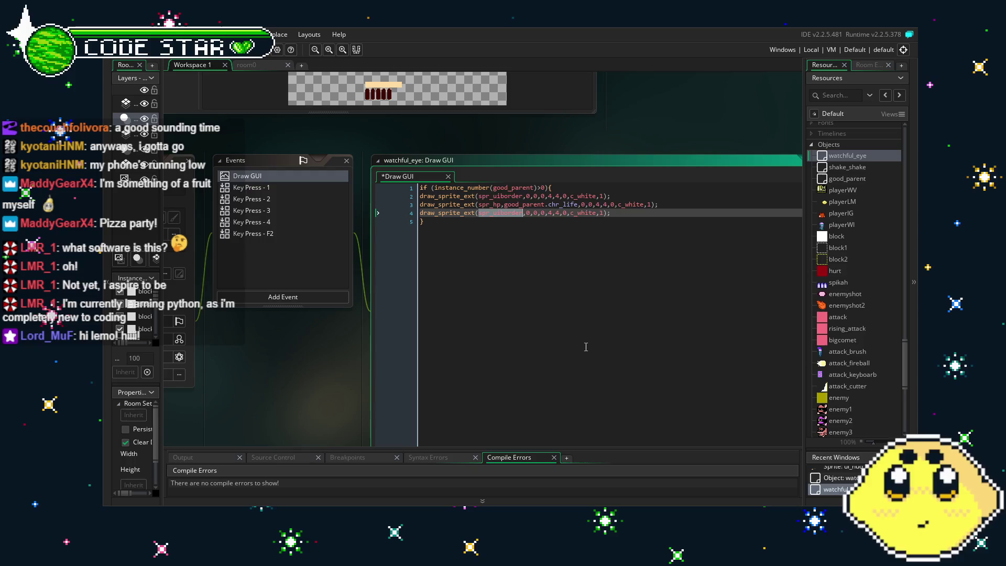
{"action": "key", "text": "BackSpace"}
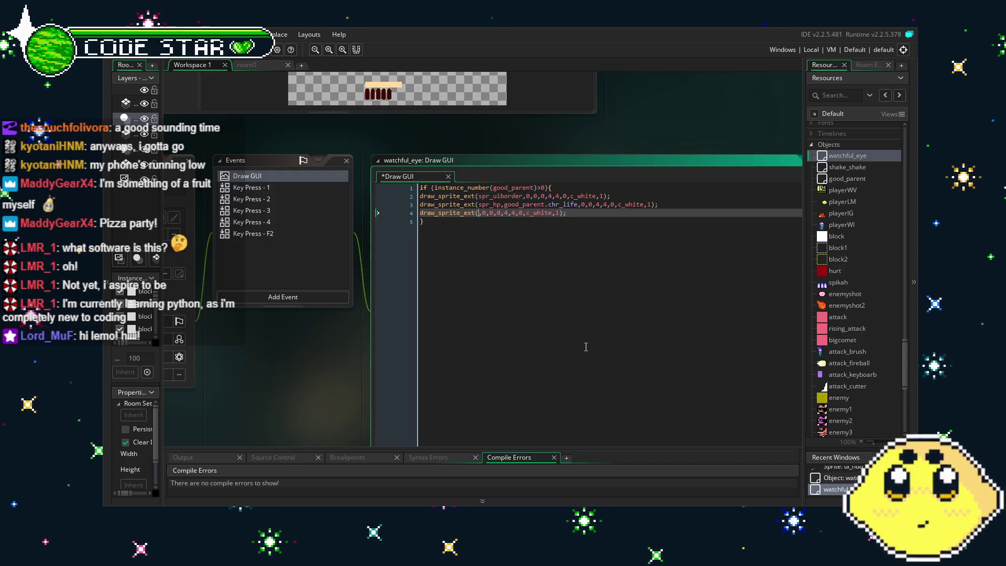
{"action": "left_click", "coordinate": [586, 347]}
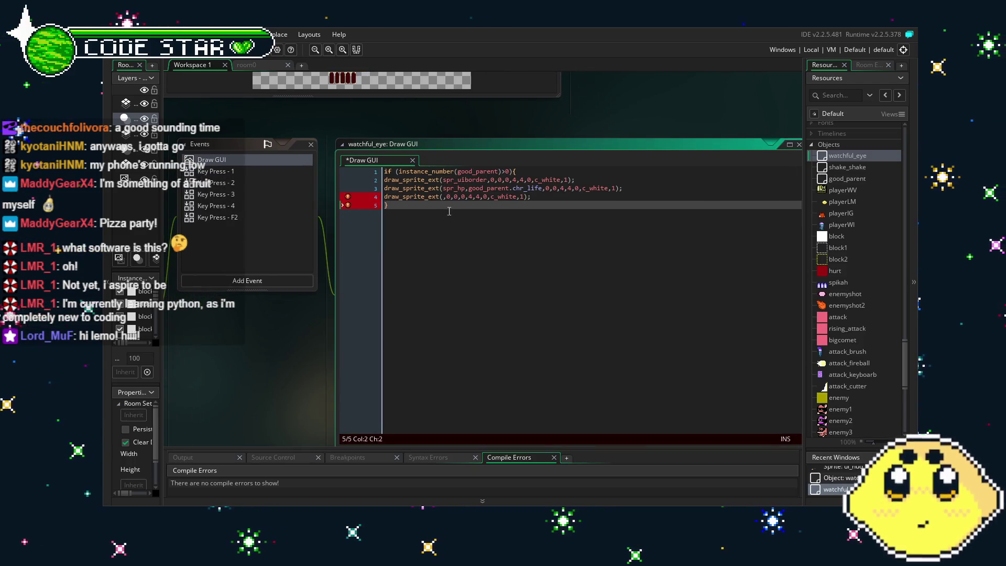
{"action": "key", "text": "Up"}
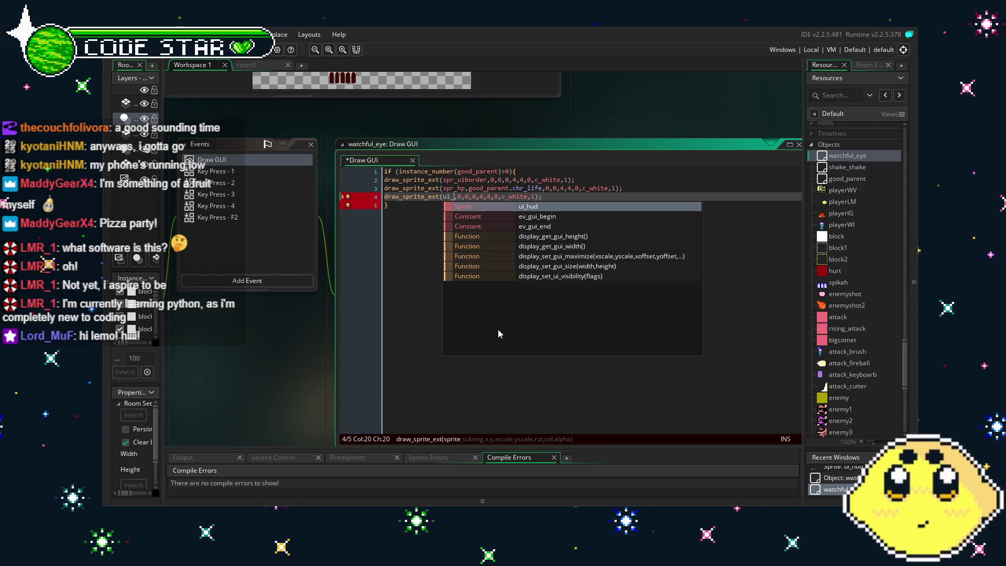
{"action": "type", "text": "hud"}
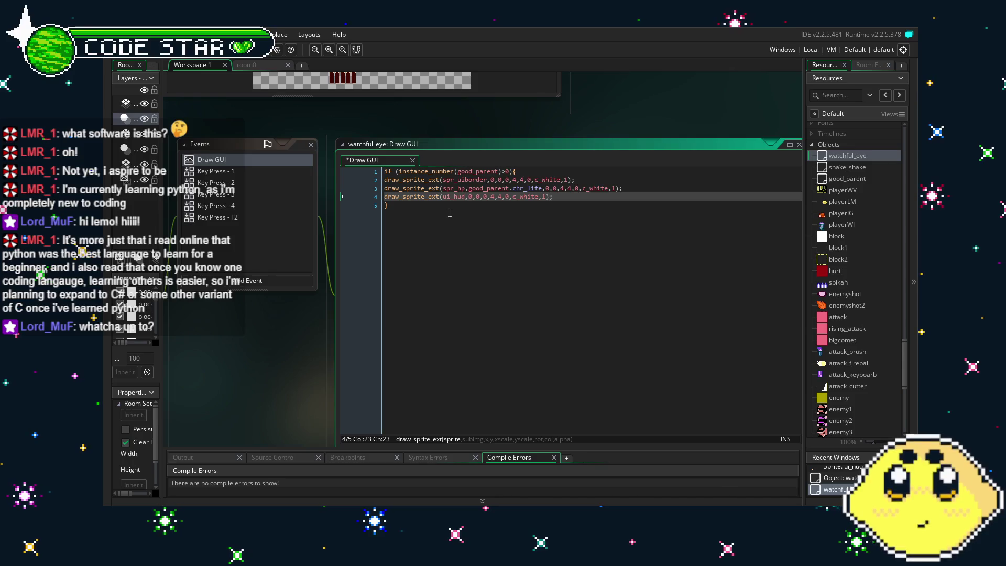
{"action": "left_click", "coordinate": [468, 245]}
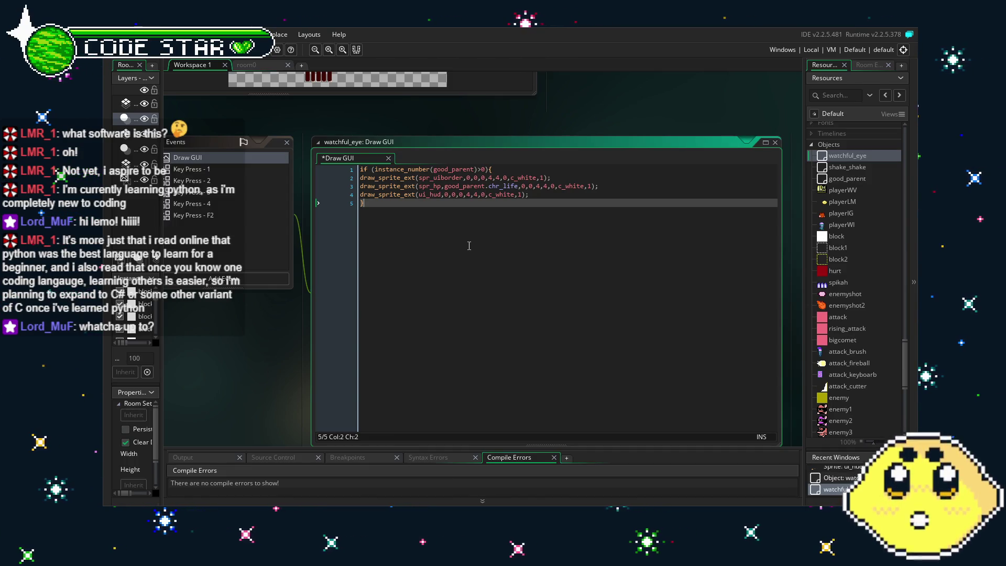
{"action": "mouse_move", "coordinate": [394, 362]}
{"action": "left_mouse_down"}
{"action": "mouse_move", "coordinate": [463, 341]}
{"action": "mouse_move", "coordinate": [430, 339]}
{"action": "left_mouse_up"}
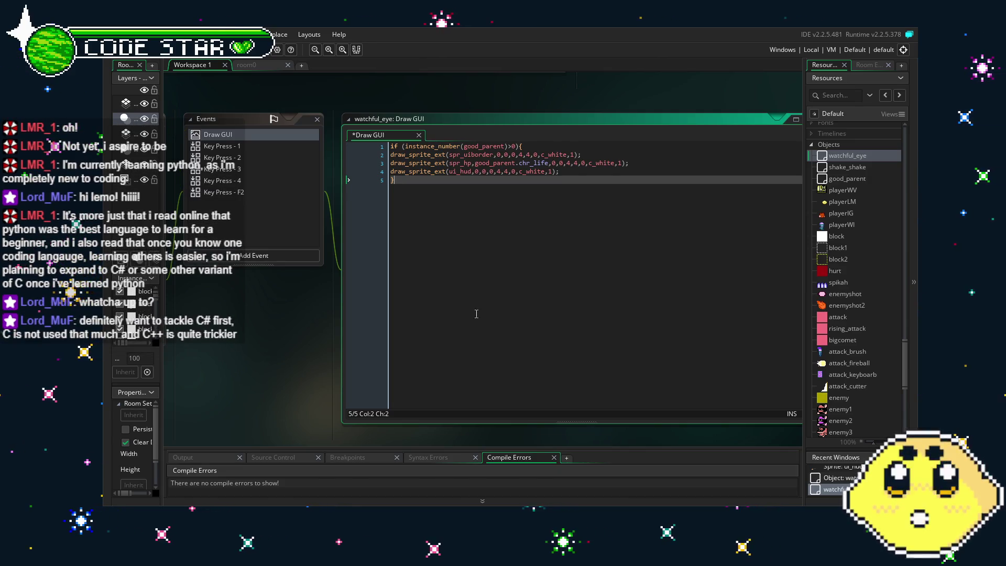
{"action": "left_click_drag", "start_coordinate": [476, 313], "coordinate": [455, 311]}
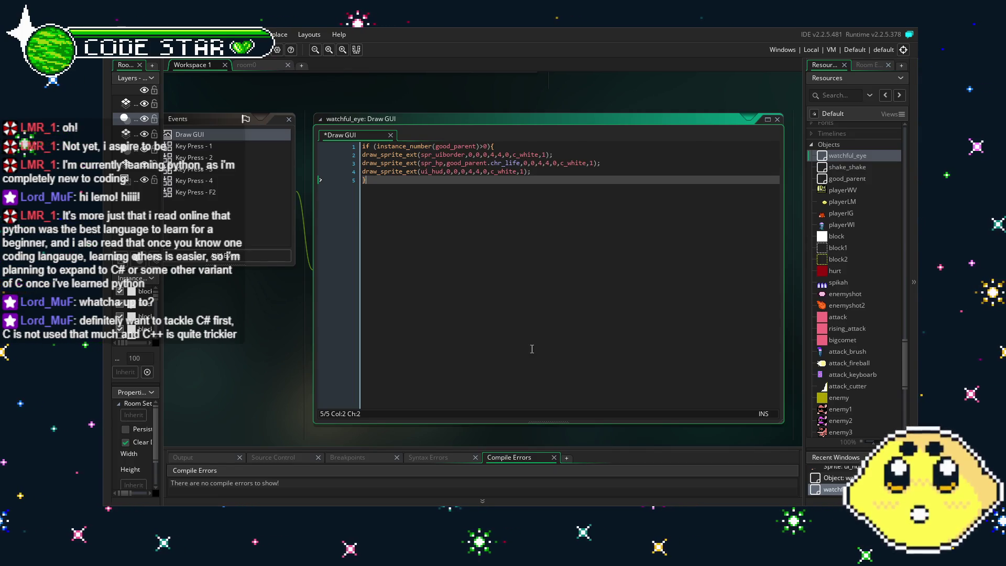
{"action": "left_click_drag", "start_coordinate": [516, 348], "coordinate": [485, 346]}
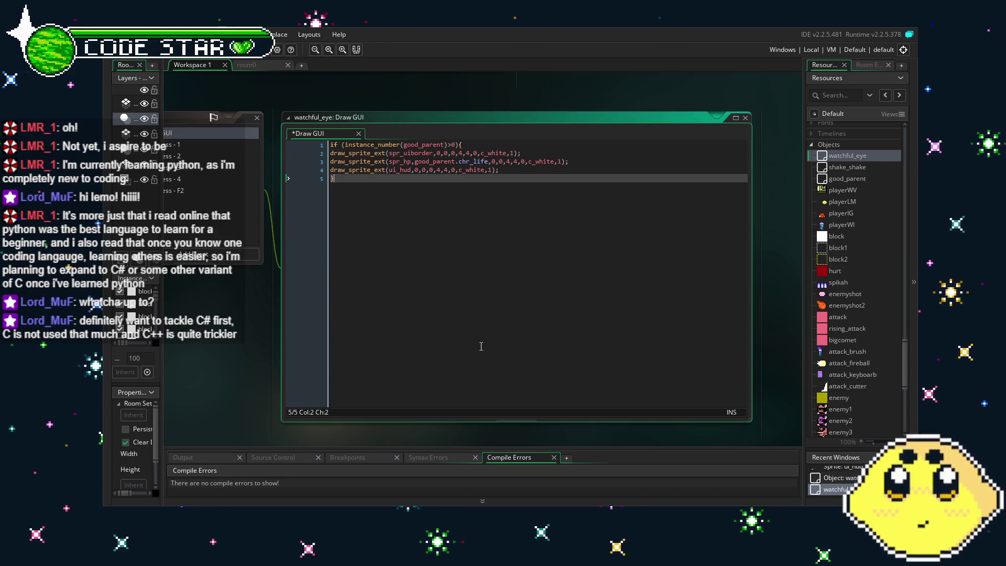
{"action": "left_click_drag", "start_coordinate": [481, 346], "coordinate": [500, 342]}
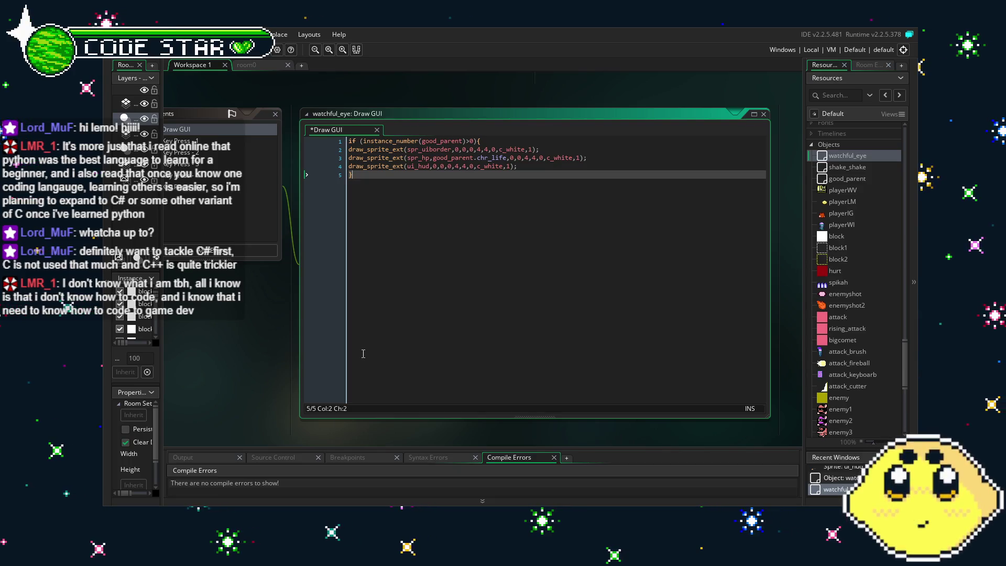
{"action": "mouse_move", "coordinate": [363, 353]}
{"action": "left_mouse_down"}
{"action": "mouse_move", "coordinate": [413, 344]}
{"action": "mouse_move", "coordinate": [385, 348]}
{"action": "left_mouse_up"}
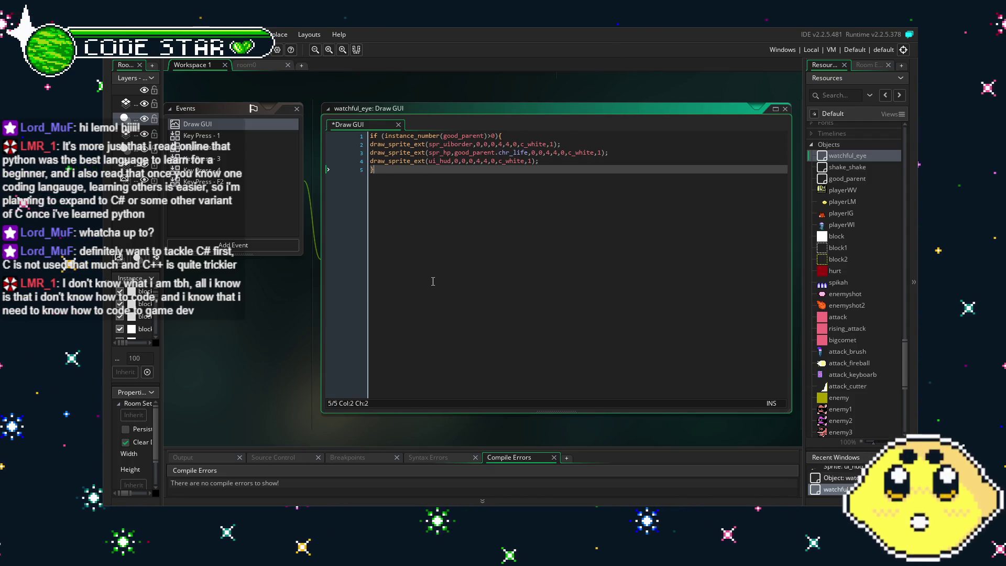
{"action": "left_click_drag", "start_coordinate": [433, 281], "coordinate": [436, 292]}
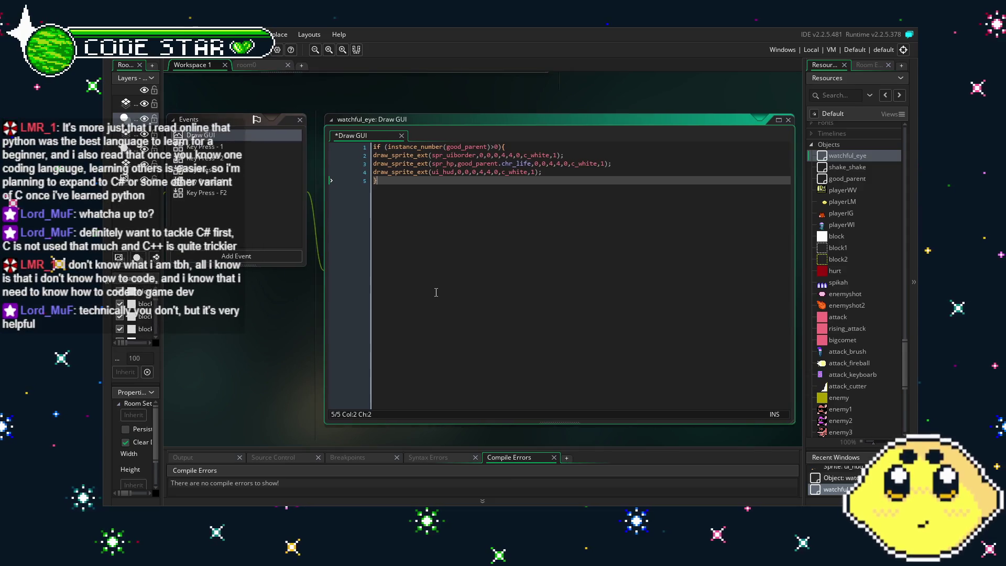
Pan around to review the border, health and ui_hud draw calls inside the good_parent check
{"action": "left_click", "coordinate": [373, 174]}
{"action": "key", "text": "Down"}
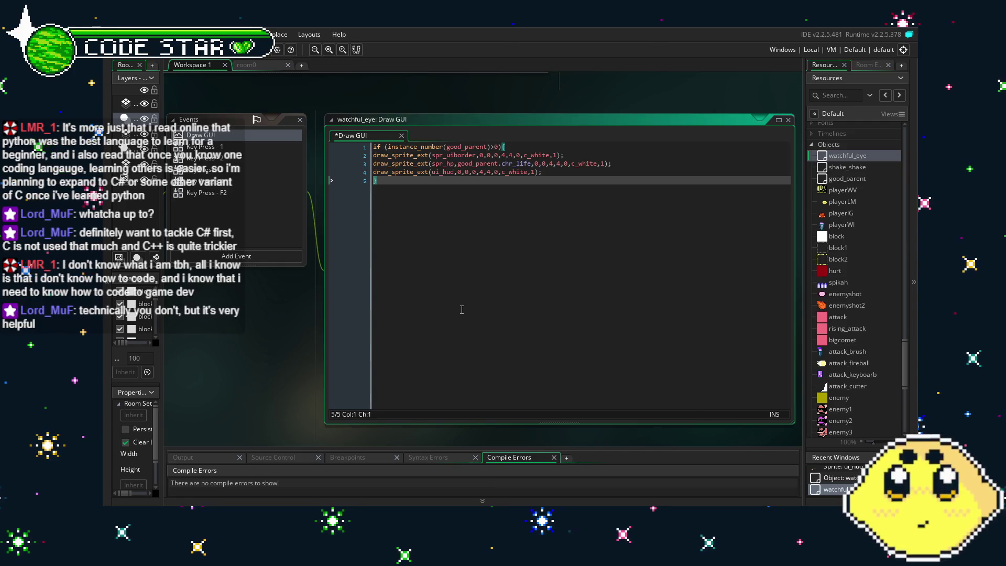
{"action": "mouse_move", "coordinate": [476, 291]}
{"action": "left_mouse_down"}
{"action": "mouse_move", "coordinate": [505, 286]}
{"action": "mouse_move", "coordinate": [505, 299]}
{"action": "left_mouse_up"}
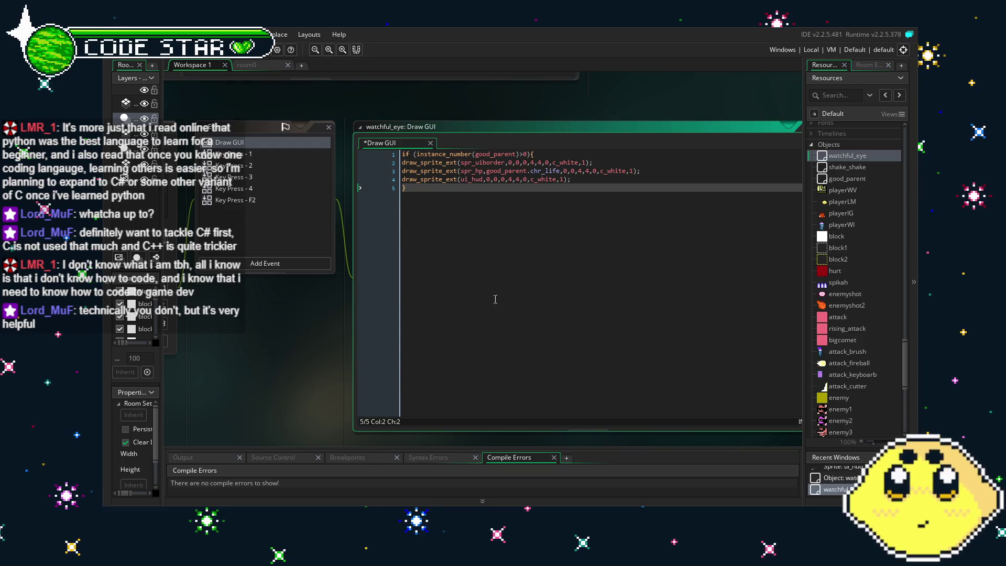
{"action": "left_click_drag", "start_coordinate": [494, 299], "coordinate": [471, 295]}
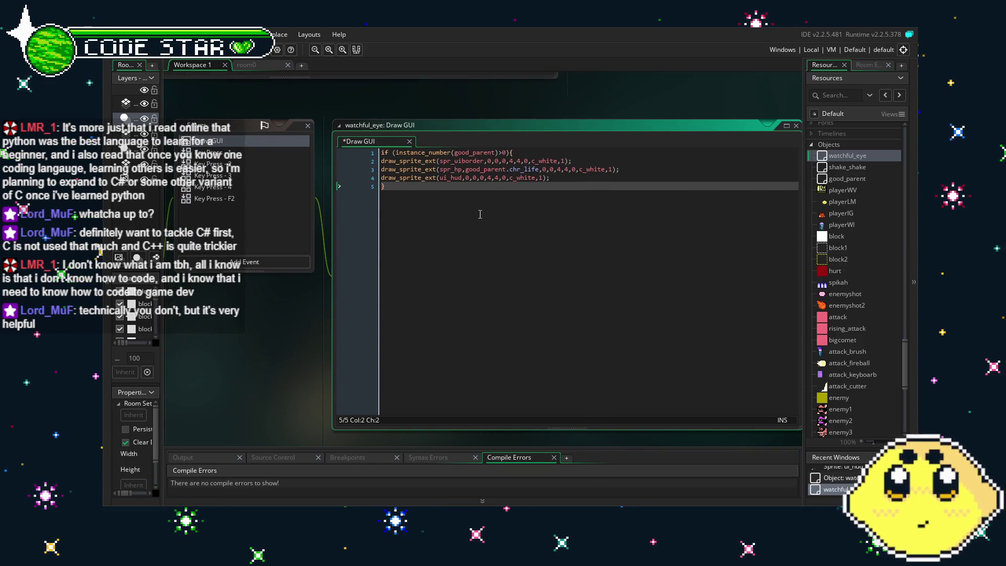
{"action": "left_click_drag", "start_coordinate": [477, 214], "coordinate": [462, 211]}
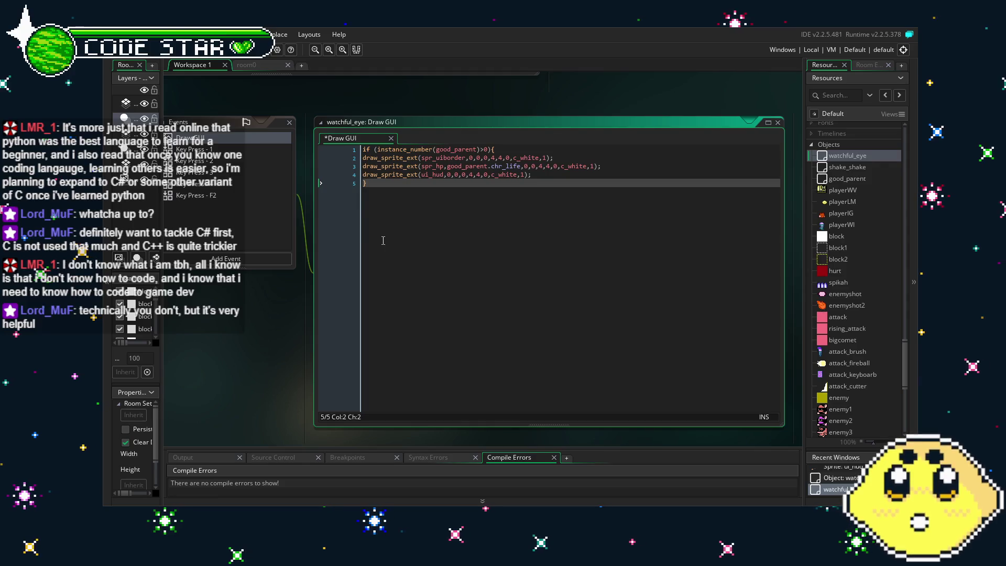
{"action": "left_click_drag", "start_coordinate": [383, 240], "coordinate": [426, 242]}
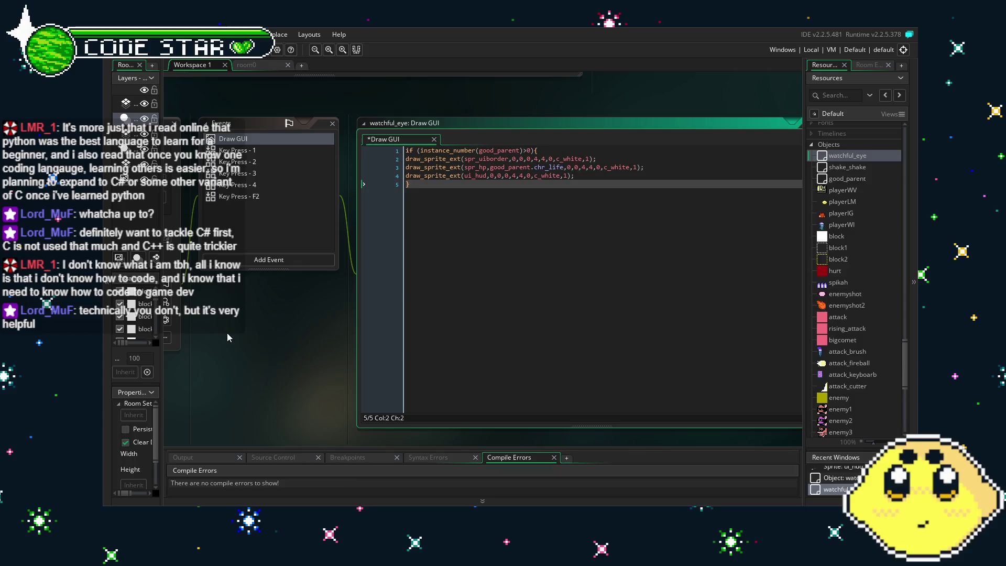
{"action": "mouse_move", "coordinate": [274, 324]}
{"action": "left_mouse_down"}
{"action": "mouse_move", "coordinate": [615, 397]}
{"action": "mouse_move", "coordinate": [479, 324]}
{"action": "mouse_move", "coordinate": [667, 212]}
{"action": "mouse_move", "coordinate": [315, 325]}
{"action": "mouse_move", "coordinate": [377, 335]}
{"action": "left_mouse_up"}
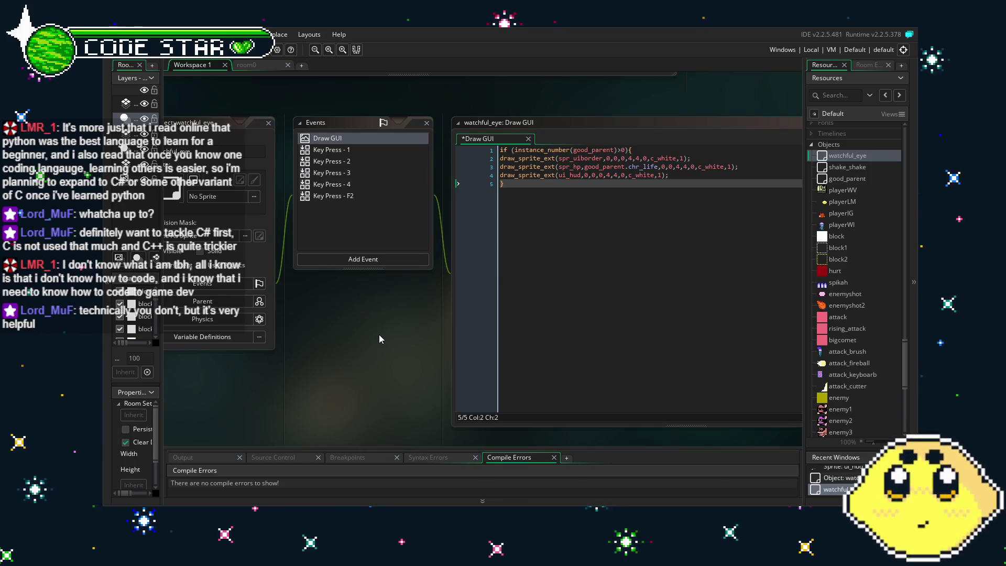
{"action": "left_click_drag", "start_coordinate": [381, 337], "coordinate": [370, 338]}
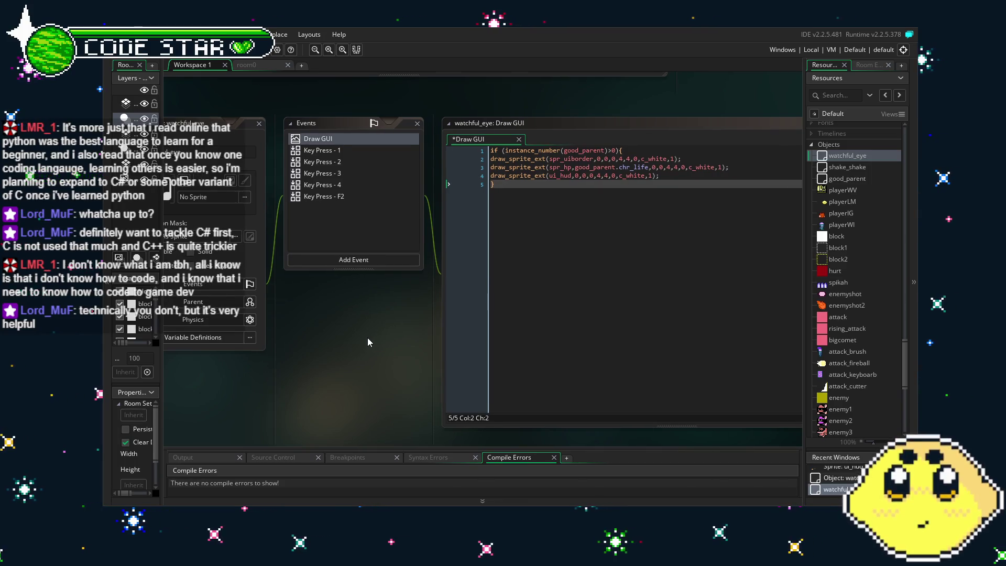
{"action": "left_click", "coordinate": [548, 181]}
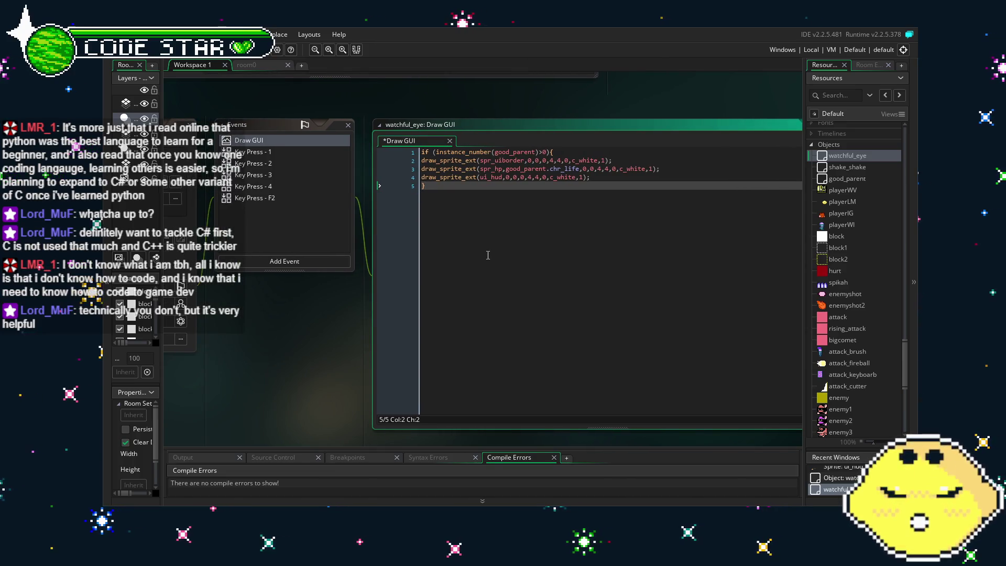
{"action": "left_click", "coordinate": [507, 178]}
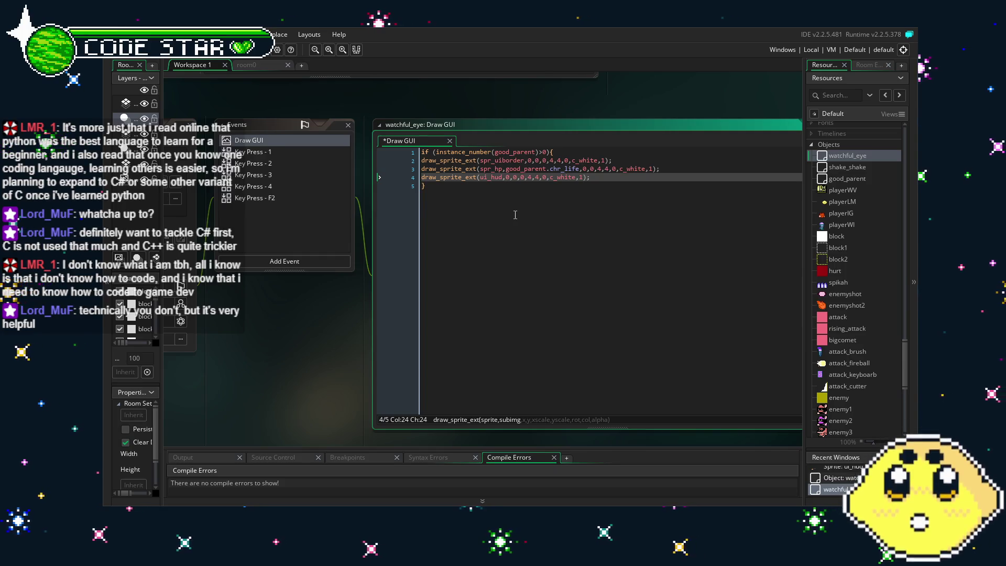
Add iamplayer=0; as the first line of playerWV's Create code
{"action": "double_click", "coordinate": [841, 190]}
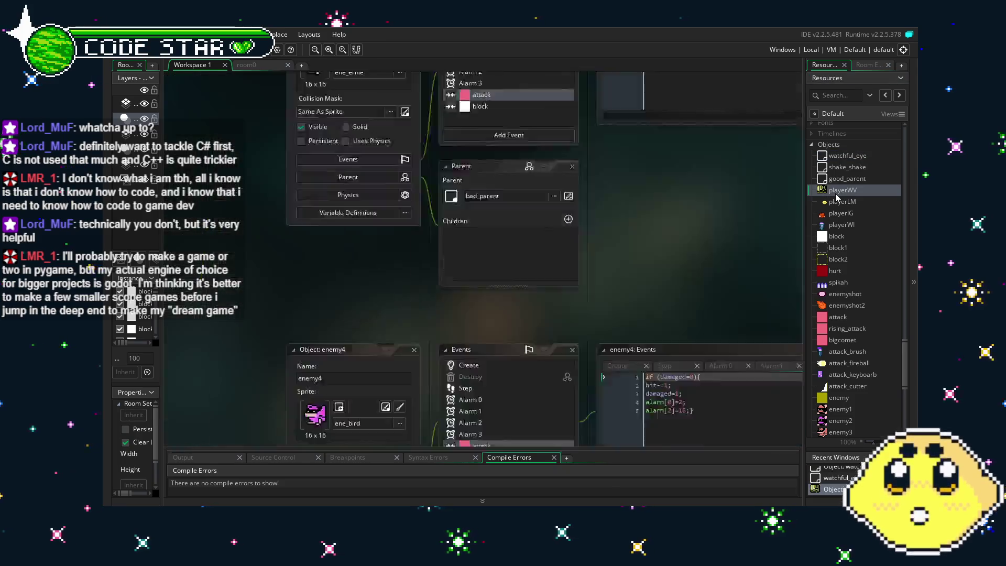
{"action": "left_click", "coordinate": [434, 127]}
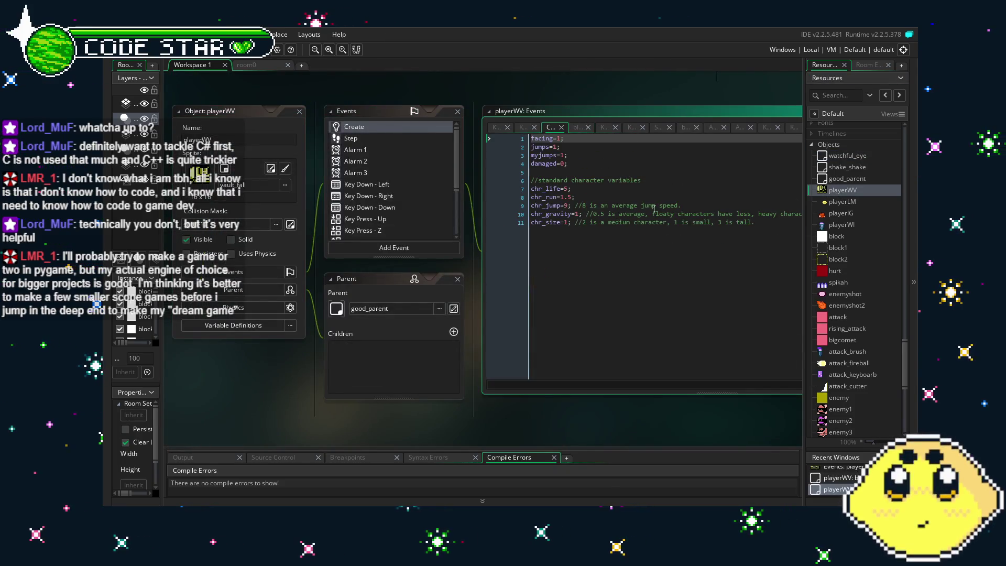
{"action": "key", "text": "Return"}
{"action": "key", "text": "Up"}
{"action": "type", "text": "ia"}
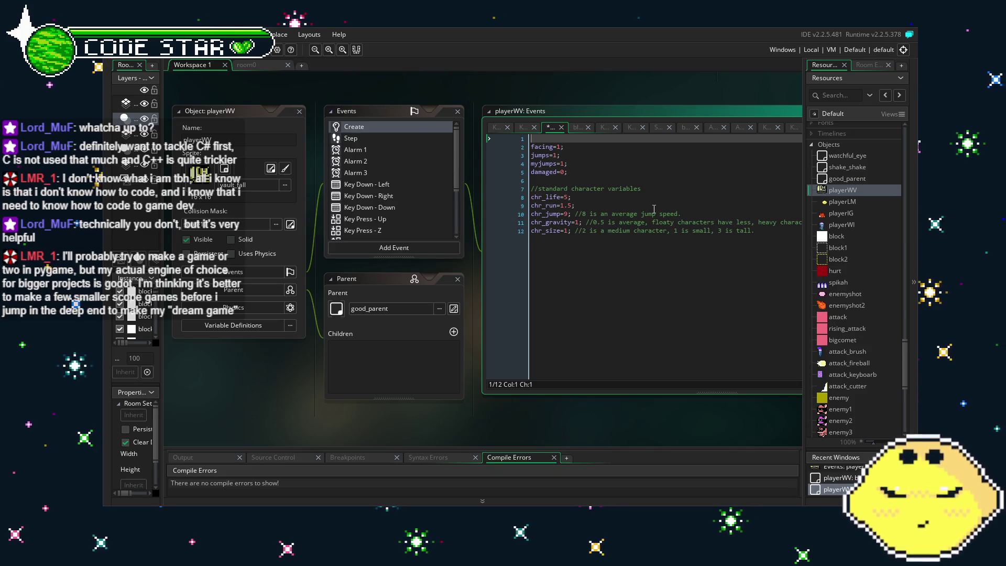
{"action": "type", "text": "mplayer"}
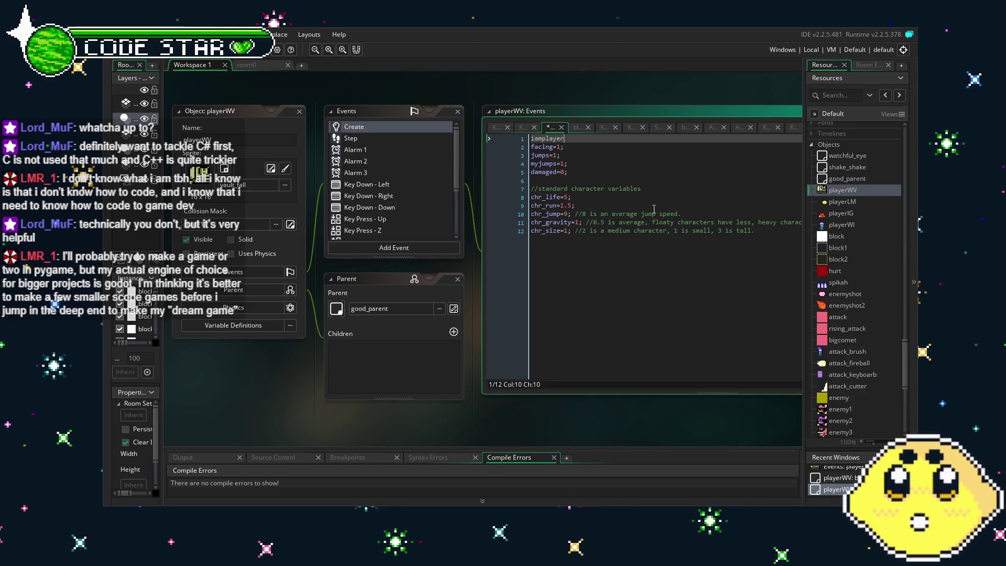
{"action": "type", "text": "=0;"}
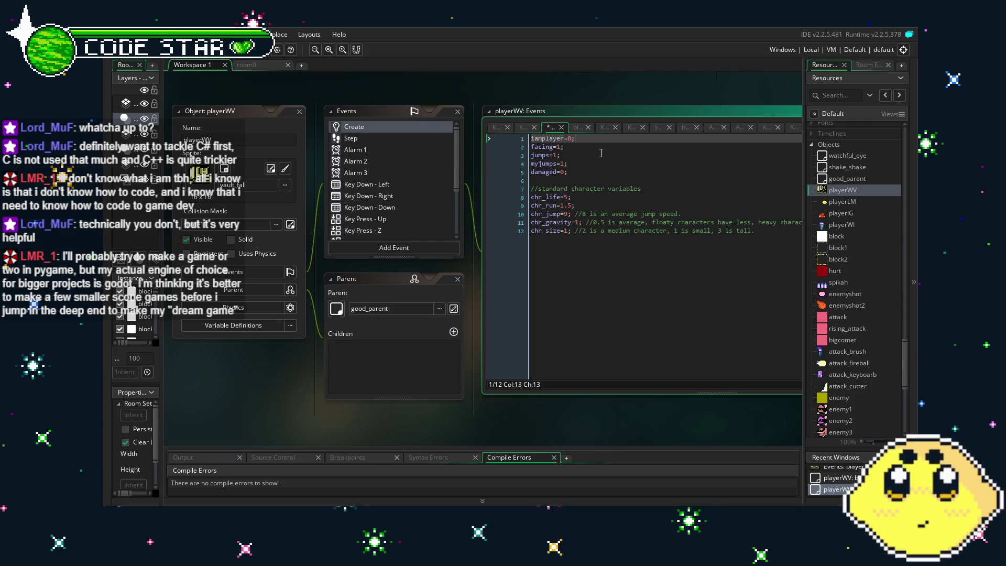
{"action": "left_click_drag", "start_coordinate": [577, 139], "coordinate": [576, 147]}
{"action": "key", "text": "shift+Home"}
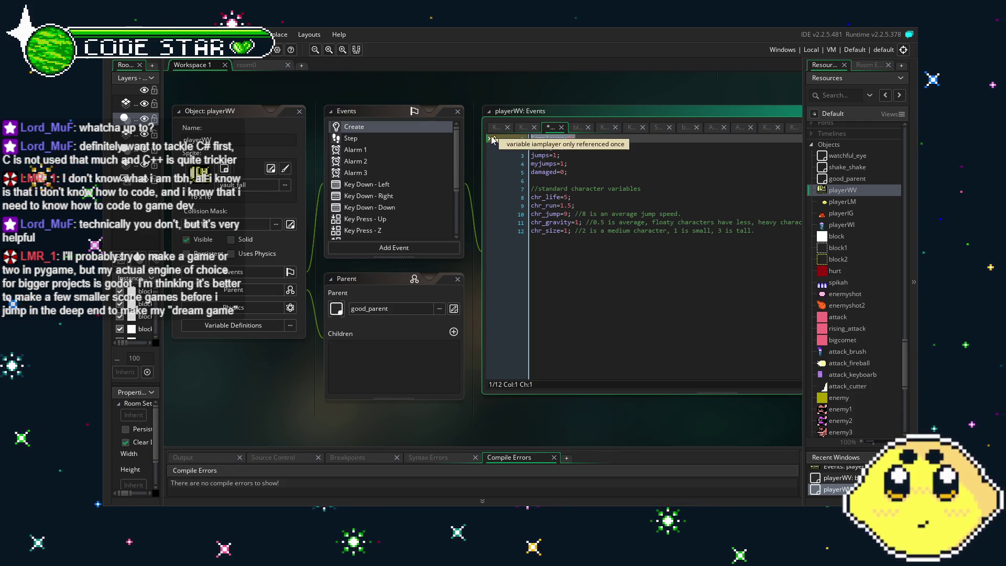
Insert an iamplayer line at the top of playerLM's Create code
{"action": "double_click", "coordinate": [840, 204]}
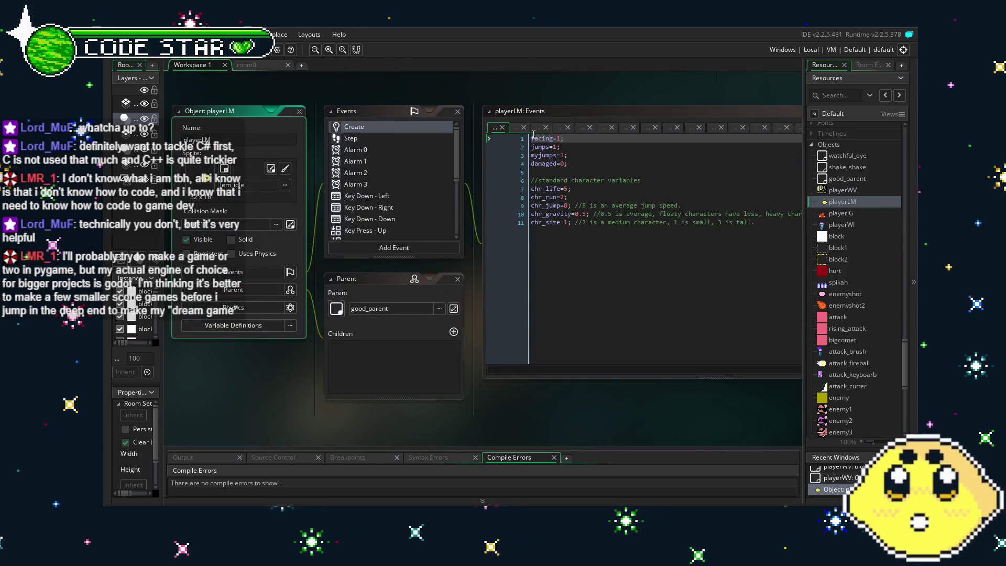
{"action": "left_click", "coordinate": [530, 139]}
{"action": "key", "text": "Return"}
{"action": "key", "text": "Up"}
{"action": "type", "text": "iamplayer=0;"}
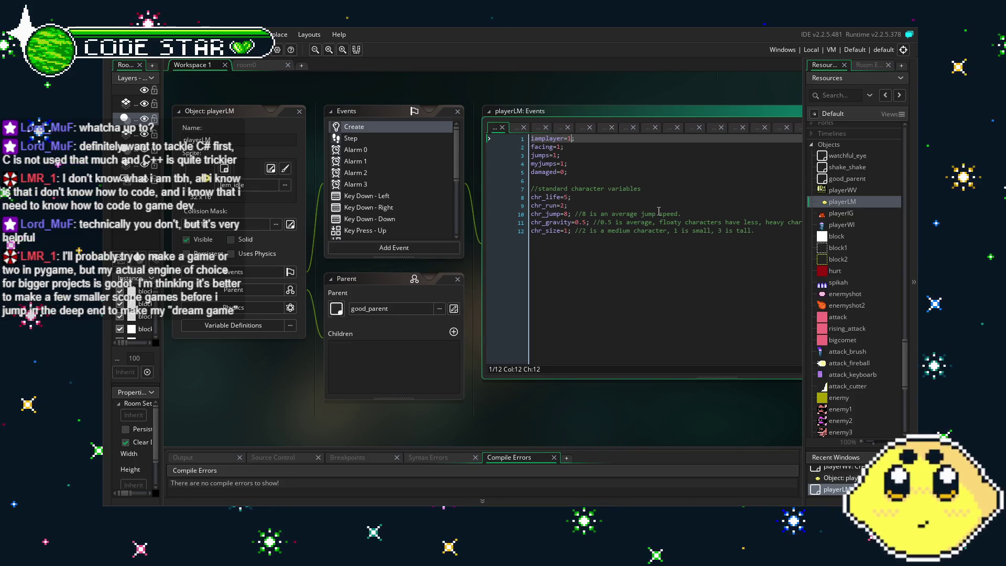
Add iamplayer=2; as the first line of playerIG's Create code
{"action": "double_click", "coordinate": [841, 213]}
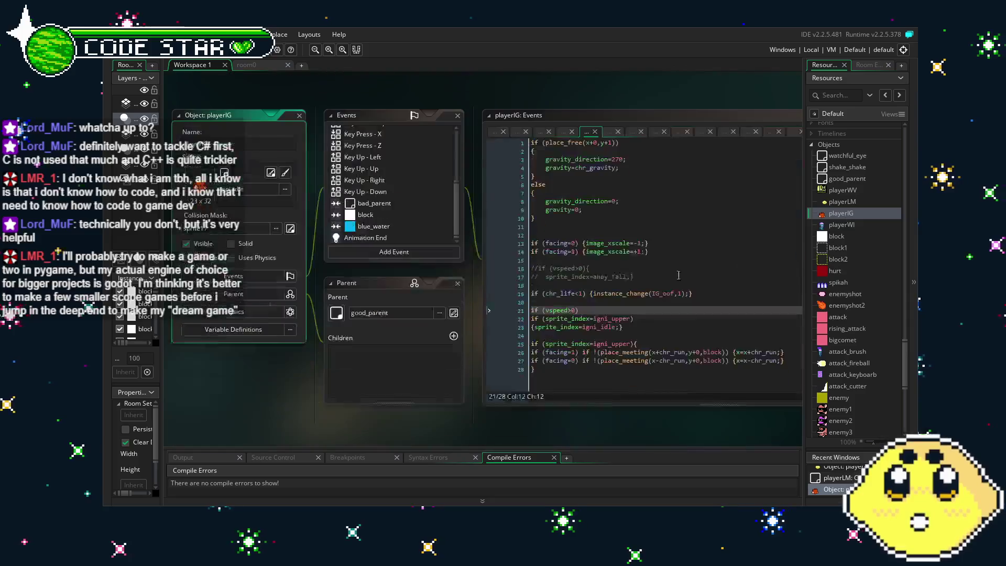
{"action": "scroll", "coordinate": [369, 197], "scroll_direction": "up", "scroll_amount": 5}
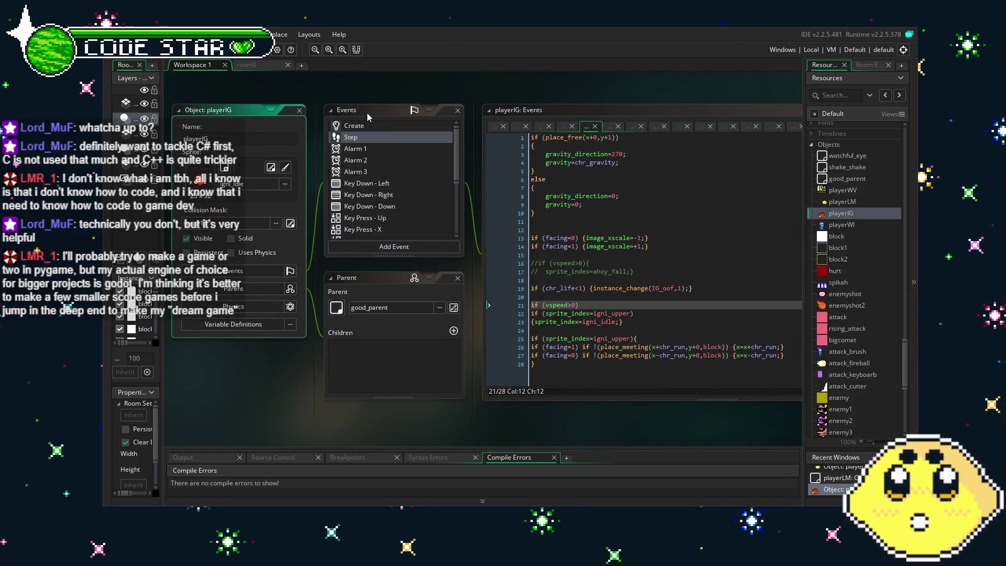
{"action": "left_click", "coordinate": [354, 126]}
{"action": "key", "text": "ctrl+Home"}
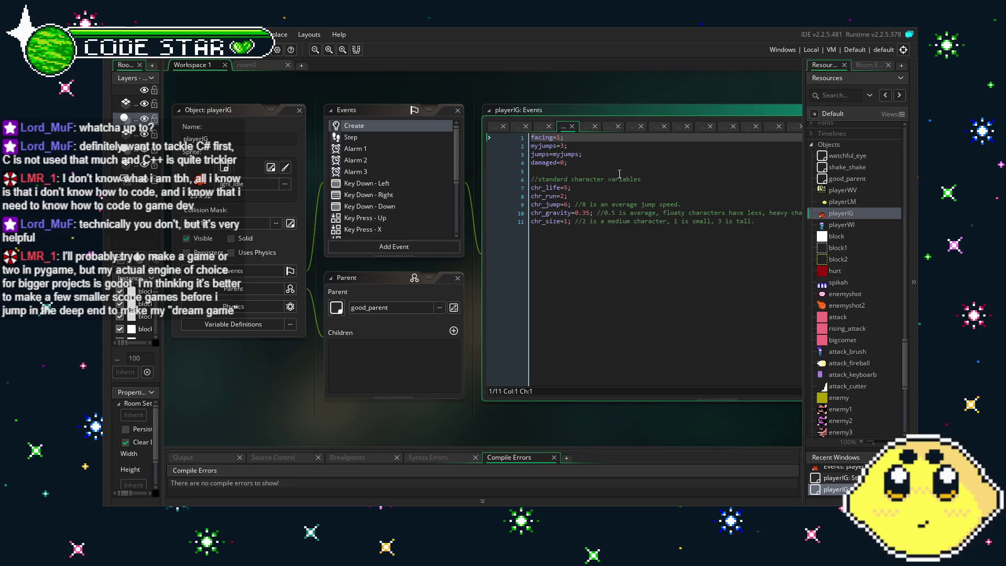
{"action": "key", "text": "Return"}
{"action": "key", "text": "Up"}
{"action": "type", "text": "iamplayer=;"}
{"action": "key", "text": "Left"}
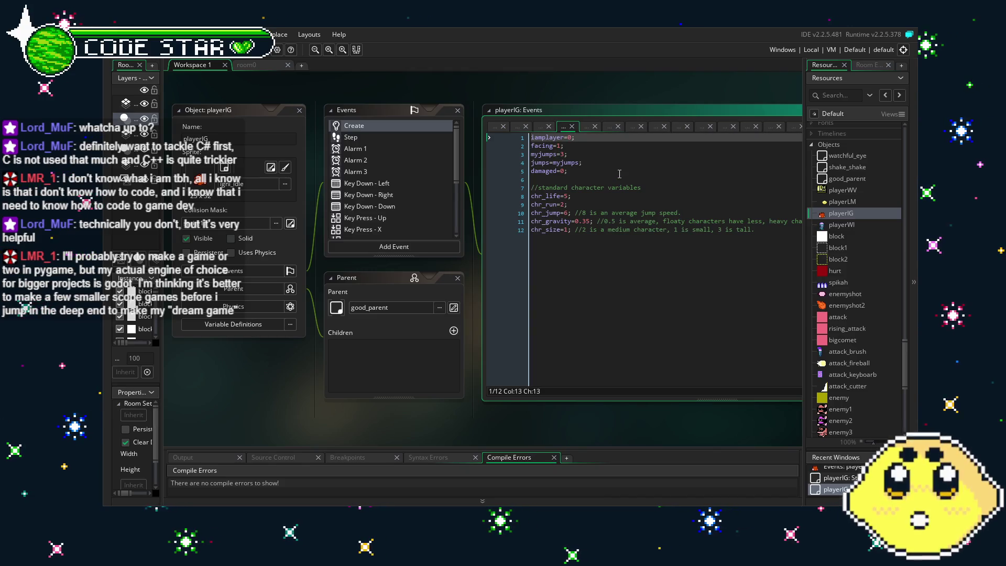
{"action": "type", "text": "2"}
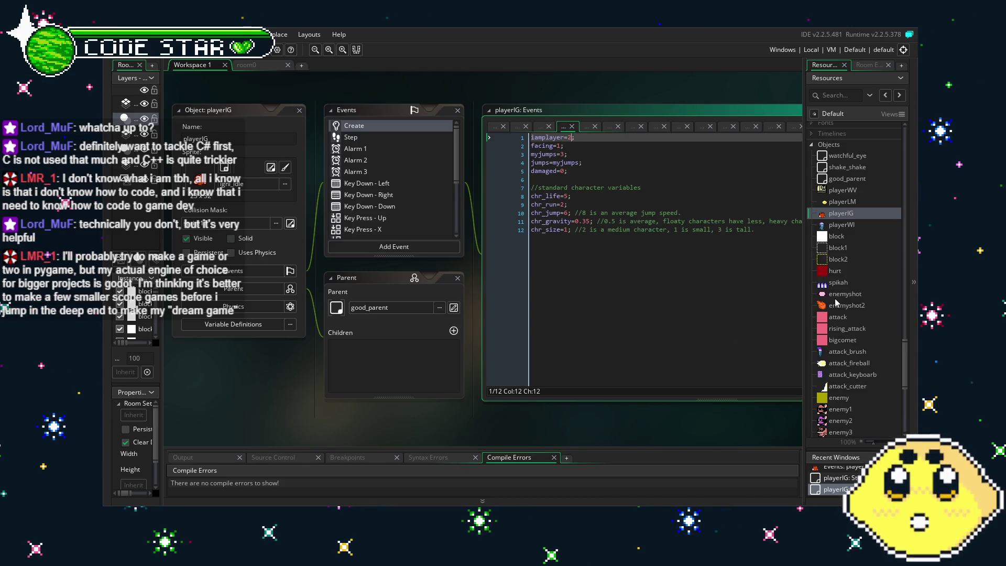
Insert an iamplayer line at the top of playerWI's Create code, above its character variables
{"action": "double_click", "coordinate": [850, 224]}
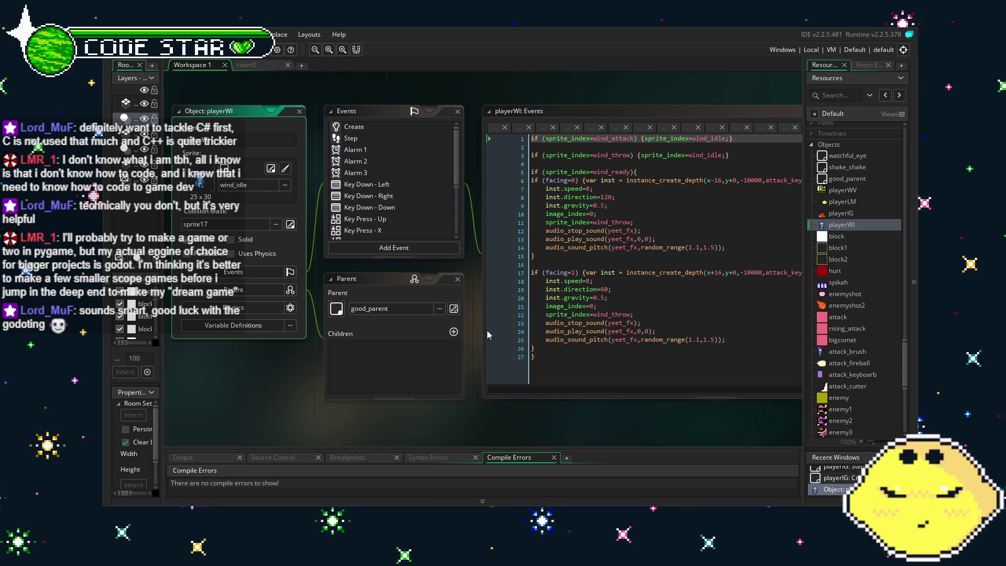
{"action": "left_click", "coordinate": [372, 127]}
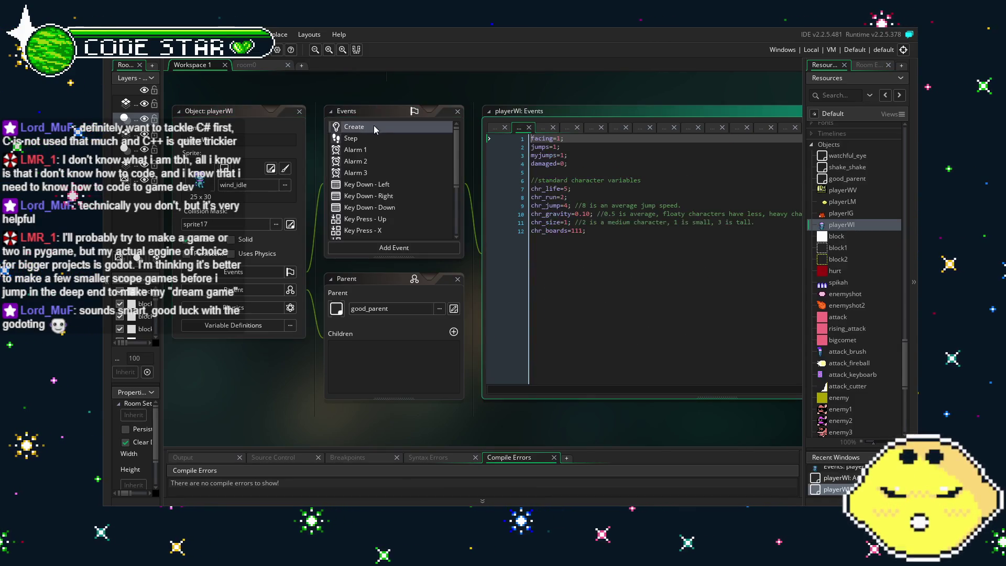
{"action": "key", "text": "Return"}
{"action": "key", "text": "Up"}
{"action": "type", "text": "iamplayer=0;"}
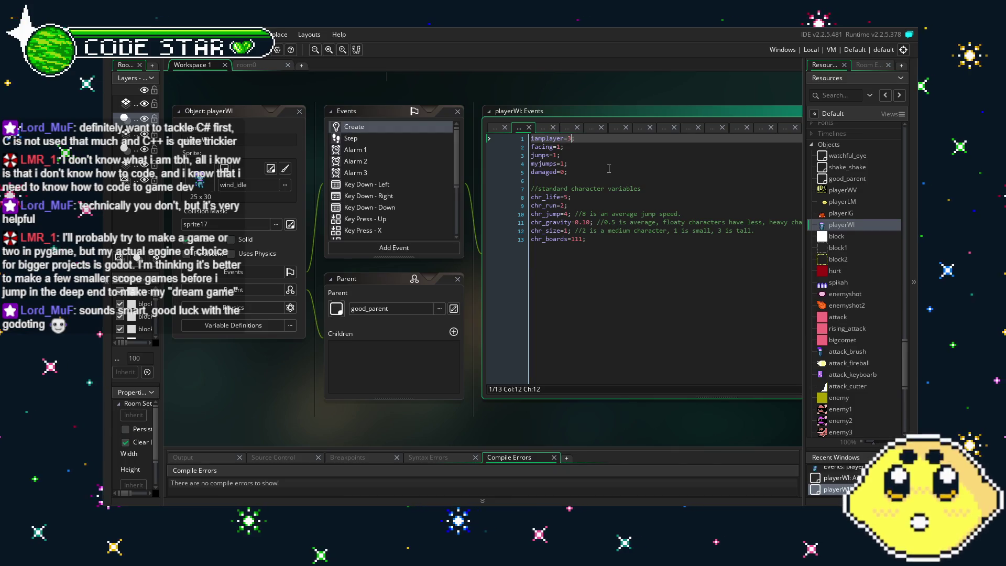
{"action": "left_click", "coordinate": [608, 378]}
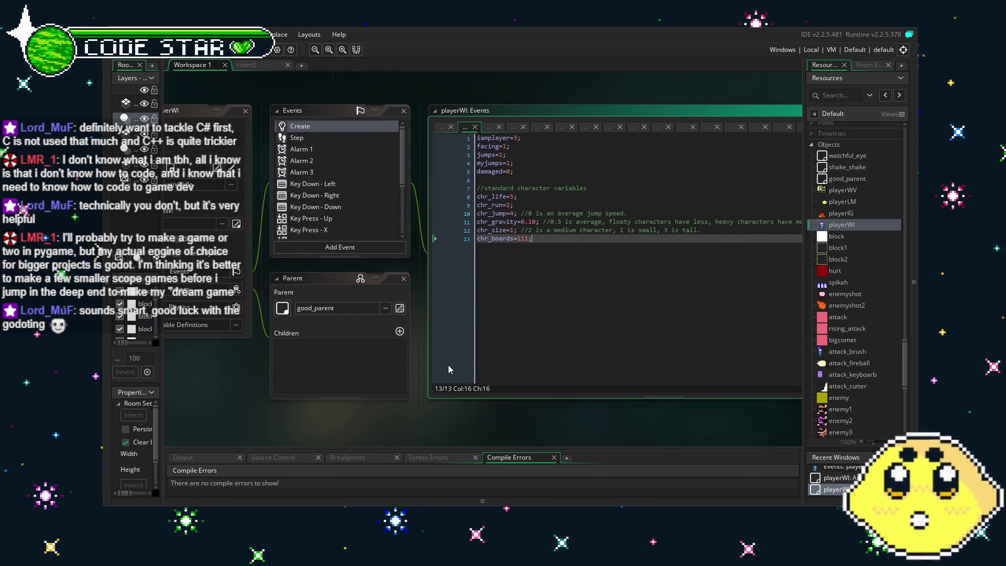
{"action": "left_click", "coordinate": [508, 357]}
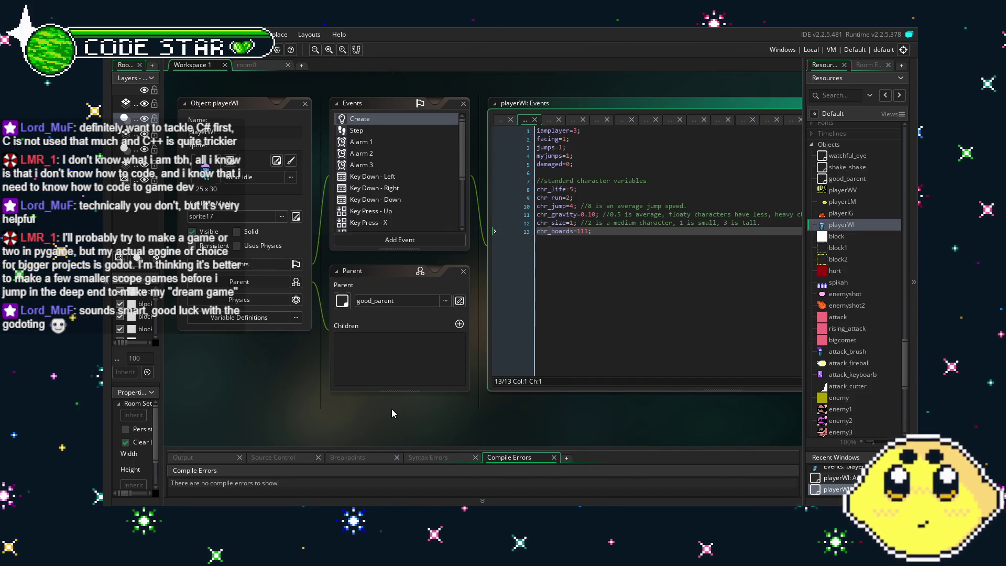
{"action": "left_click_drag", "start_coordinate": [392, 409], "coordinate": [410, 407]}
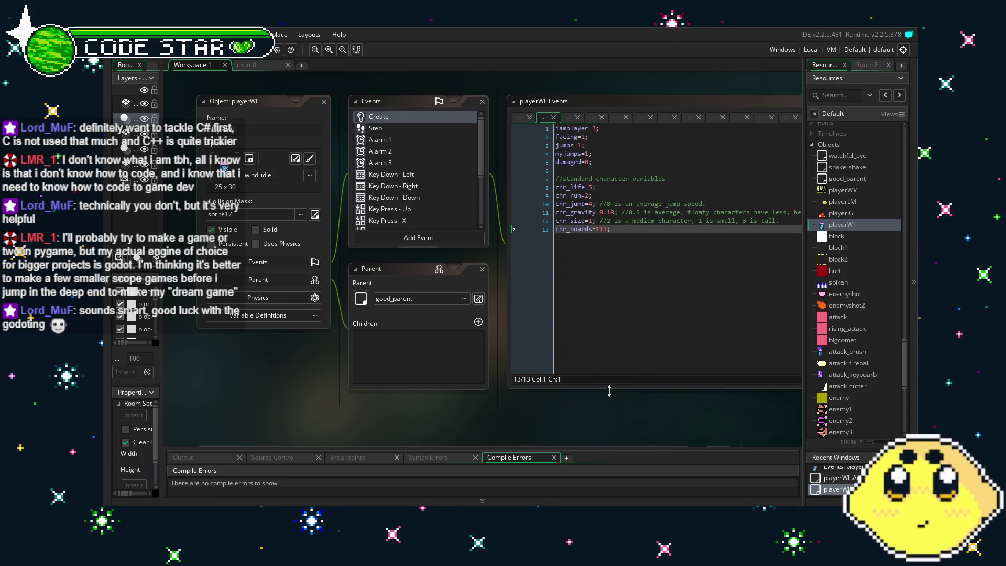
{"action": "left_click_drag", "start_coordinate": [414, 414], "coordinate": [389, 414]}
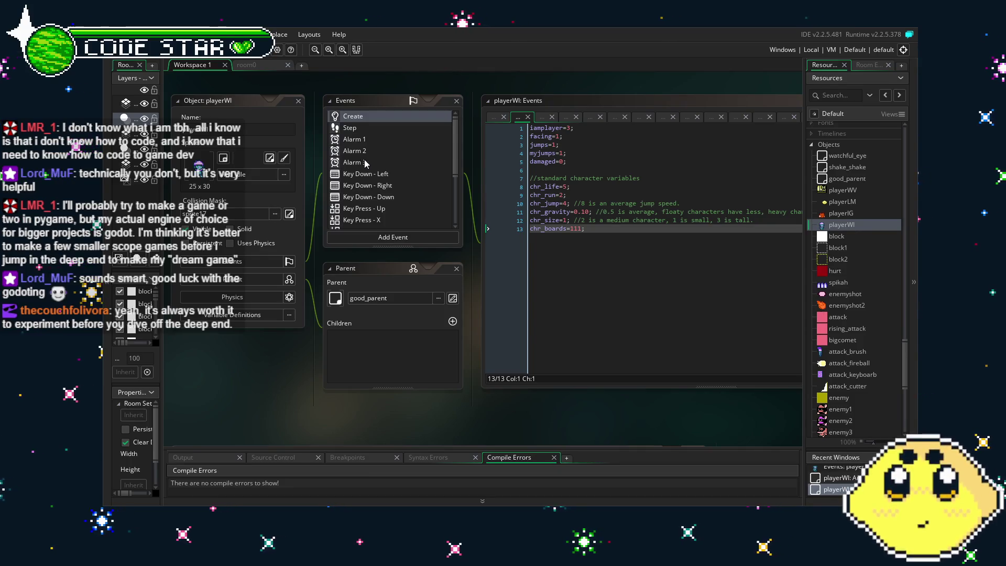
Bring playerWI's panel into view and open its Step event code
{"action": "left_click", "coordinate": [388, 388]}
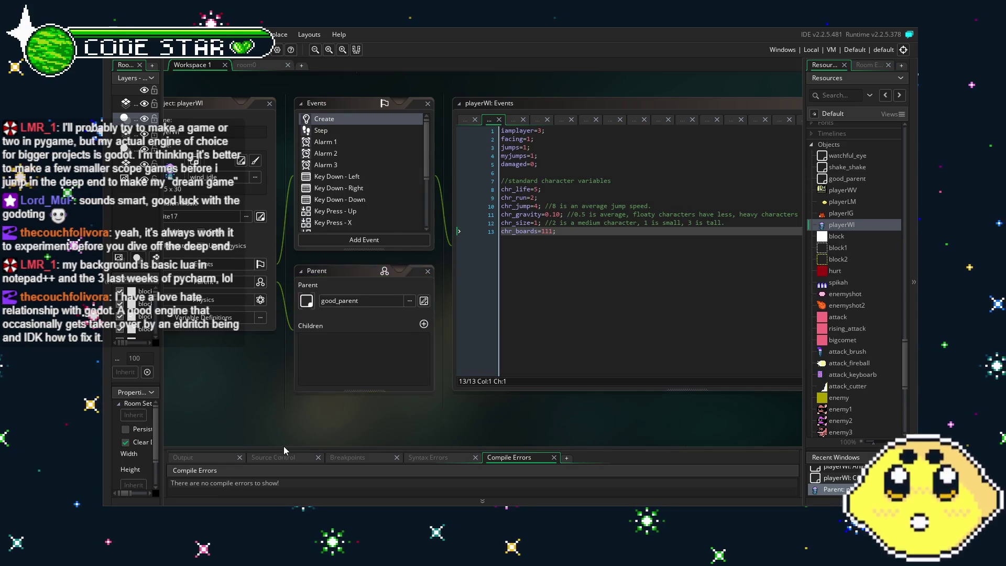
{"action": "left_click_drag", "start_coordinate": [284, 446], "coordinate": [267, 433]}
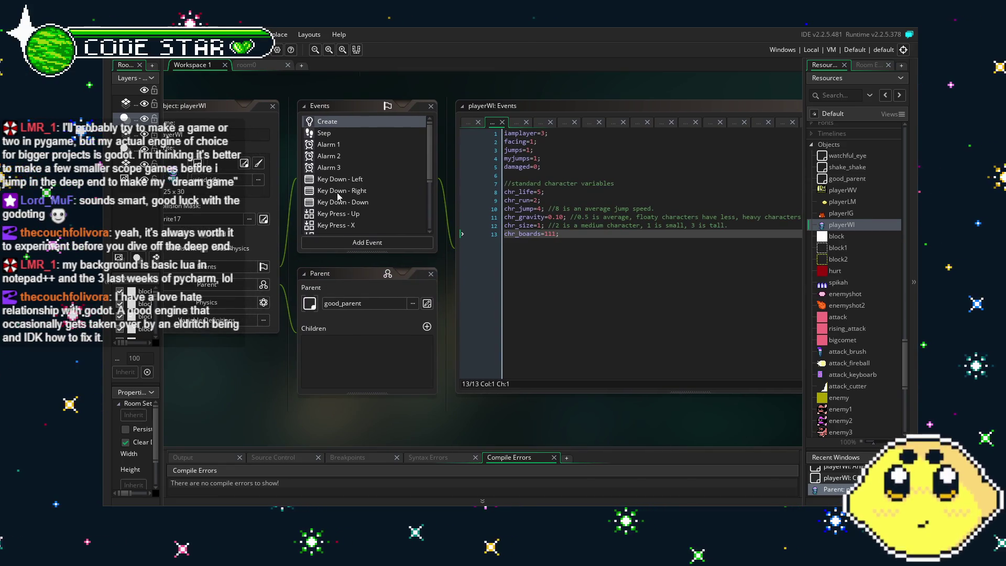
{"action": "scroll", "coordinate": [338, 197], "scroll_direction": "down", "scroll_amount": 3}
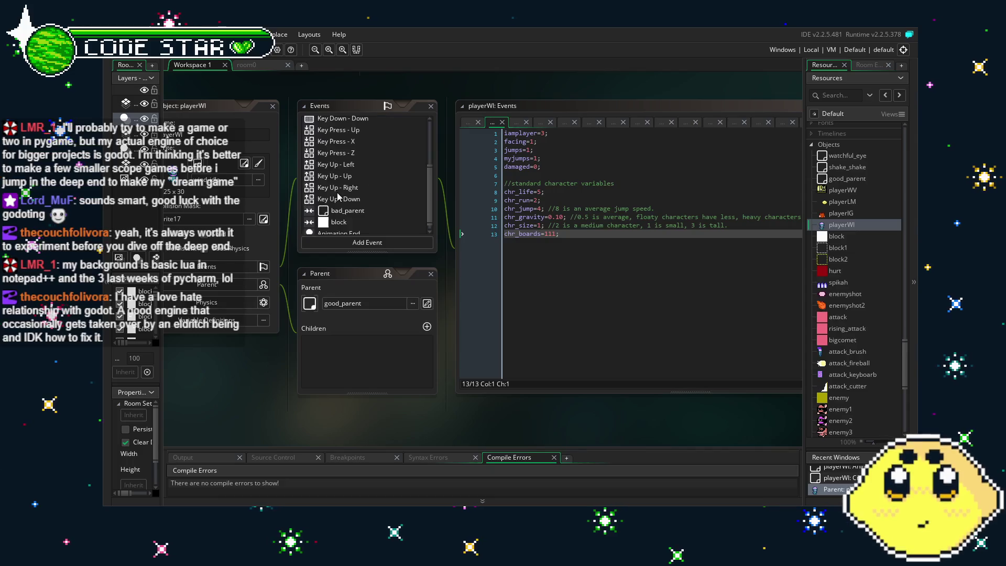
{"action": "scroll", "coordinate": [338, 196], "scroll_direction": "up", "scroll_amount": 3}
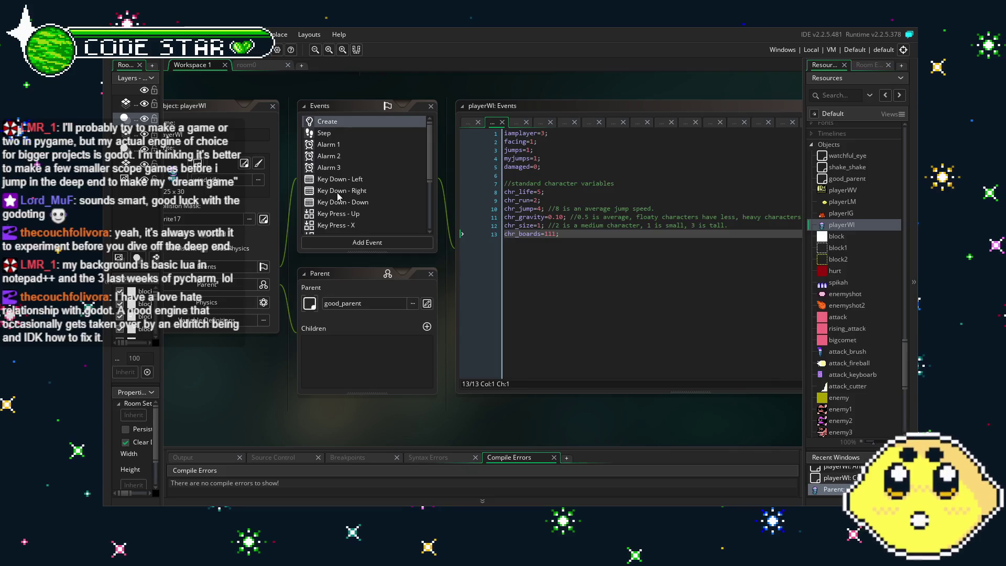
{"action": "left_click_drag", "start_coordinate": [256, 381], "coordinate": [259, 381]}
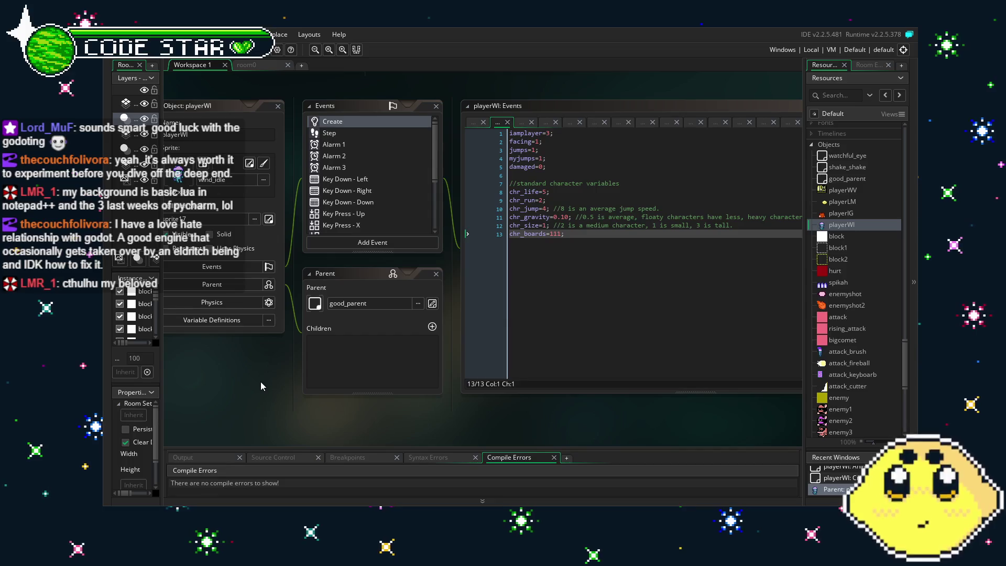
{"action": "left_click", "coordinate": [358, 129]}
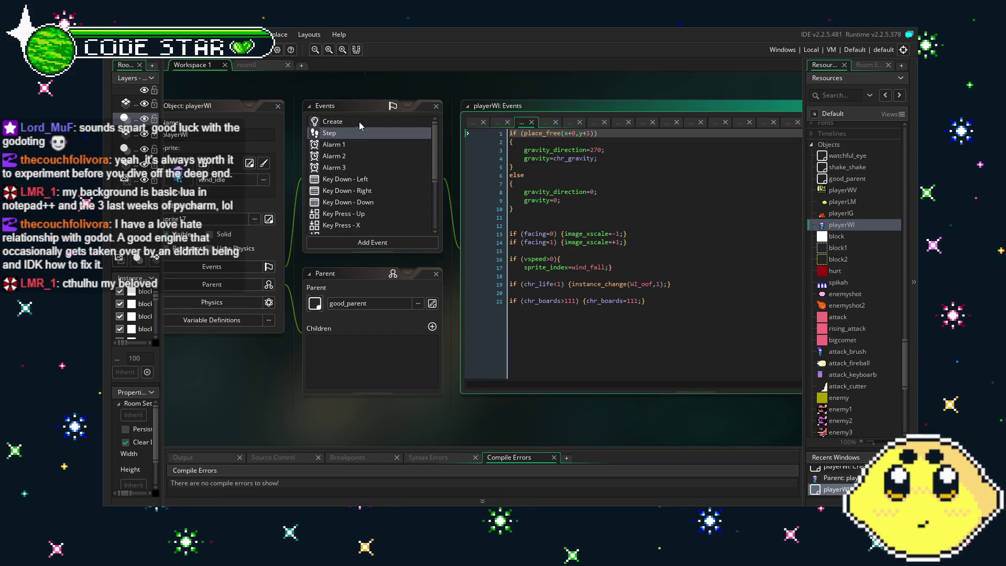
Switch playerWI's editor back to the Create event showing iamplayer=3
{"action": "left_click", "coordinate": [359, 121]}
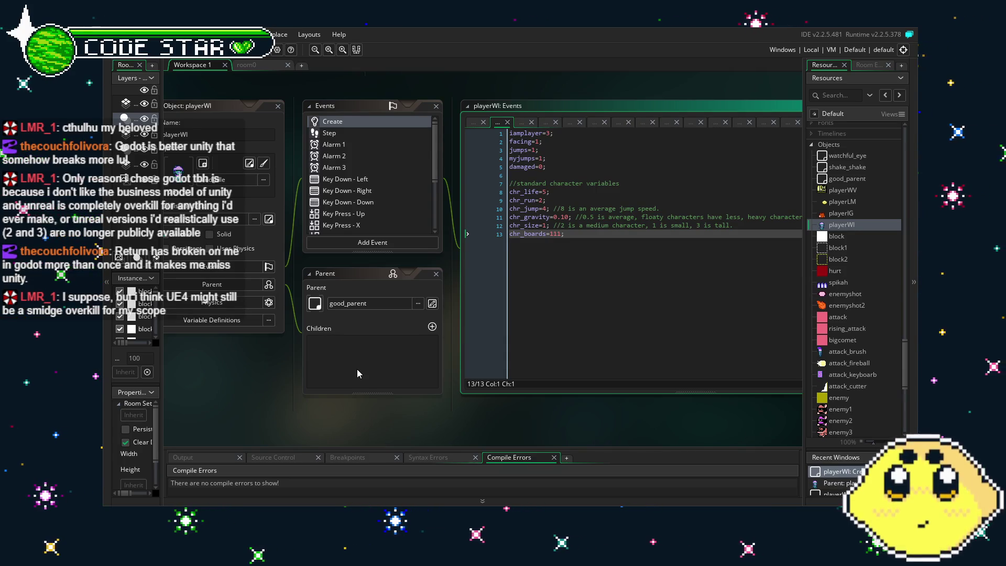
{"action": "mouse_move", "coordinate": [385, 422]}
{"action": "left_mouse_down"}
{"action": "mouse_move", "coordinate": [343, 423]}
{"action": "mouse_move", "coordinate": [394, 421]}
{"action": "left_mouse_up"}
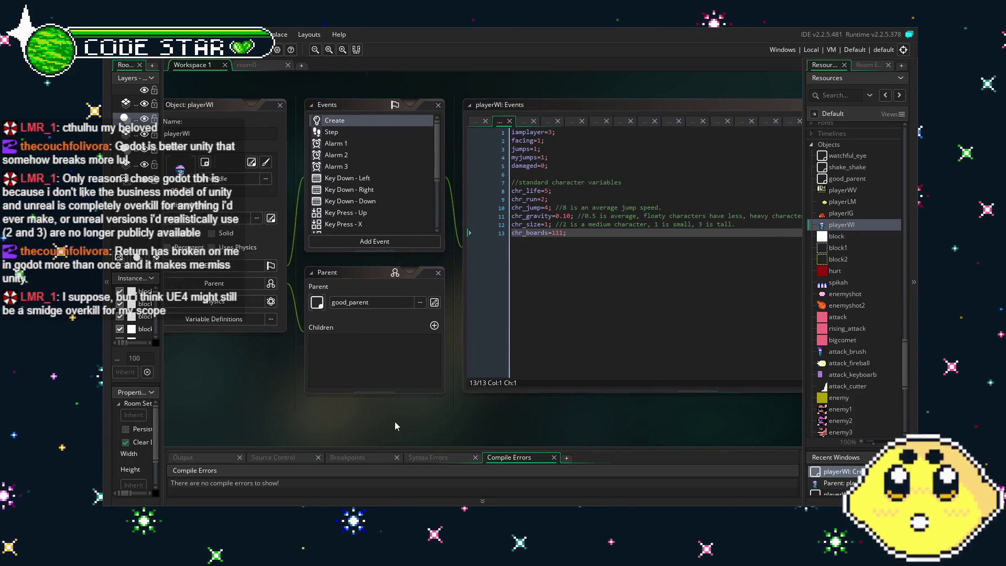
{"action": "scroll", "coordinate": [395, 426], "scroll_direction": "up", "scroll_amount": 2}
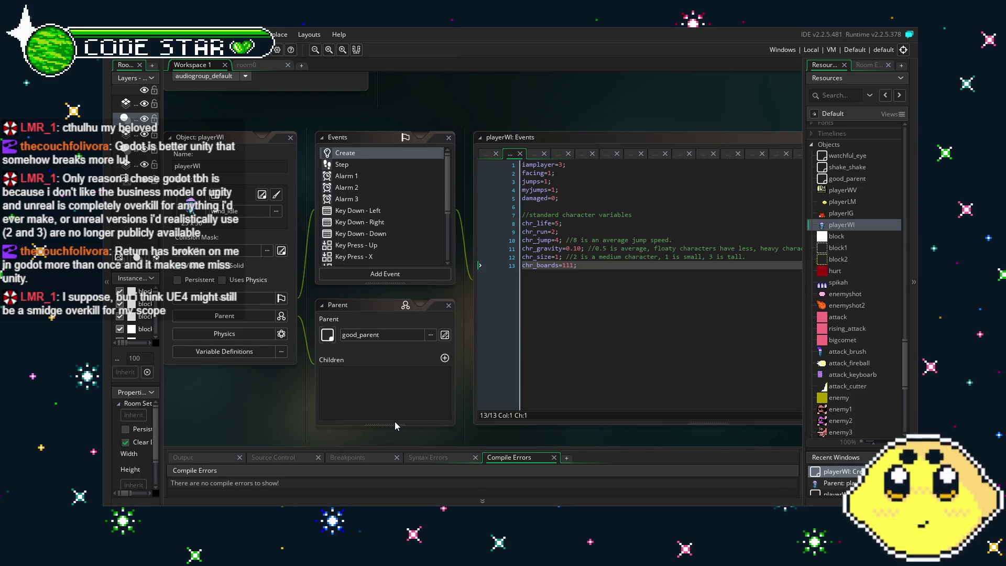
{"action": "mouse_move", "coordinate": [280, 419]}
{"action": "left_mouse_down"}
{"action": "mouse_move", "coordinate": [297, 398]}
{"action": "mouse_move", "coordinate": [277, 396]}
{"action": "left_mouse_up"}
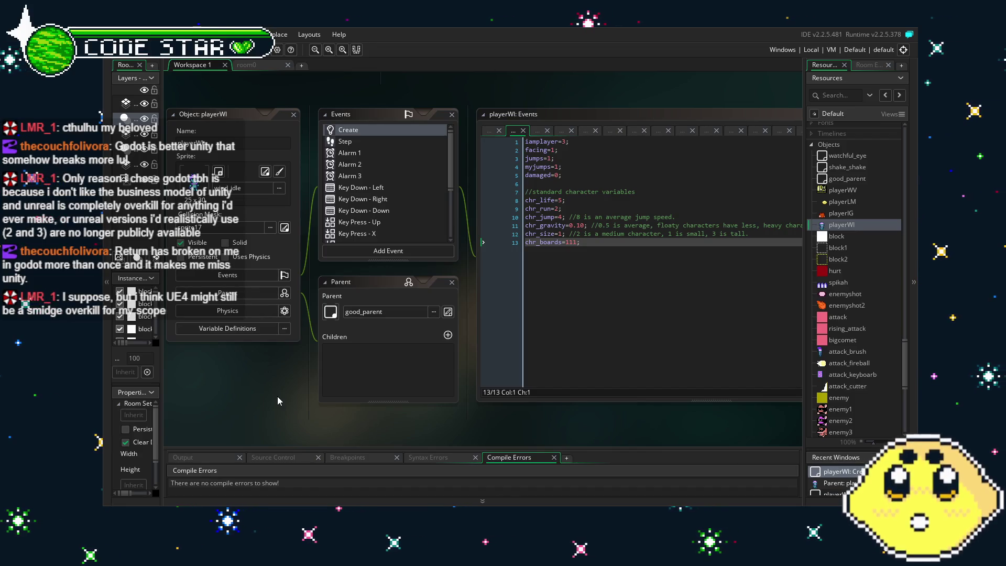
{"action": "left_click_drag", "start_coordinate": [277, 396], "coordinate": [286, 397]}
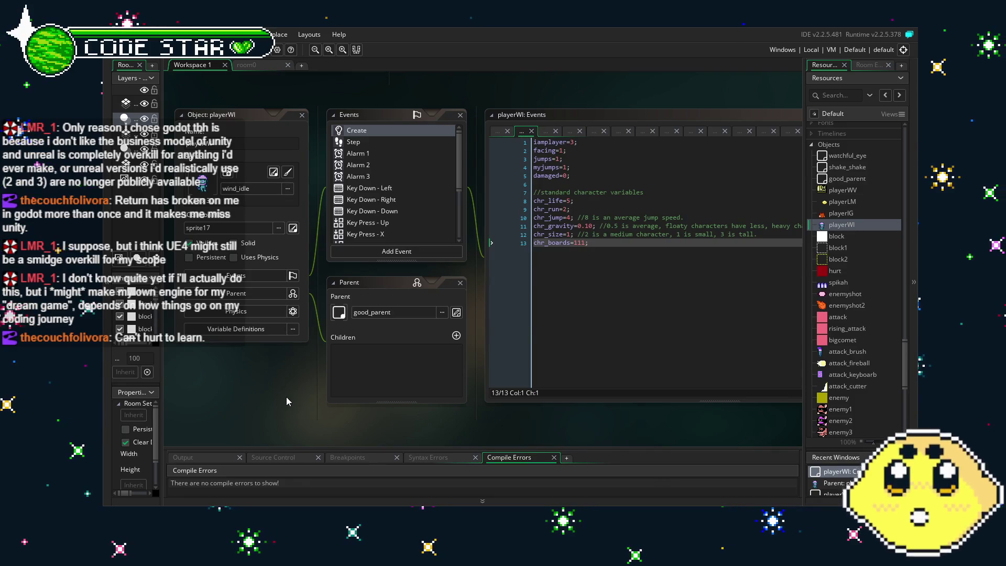
{"action": "left_click_drag", "start_coordinate": [282, 416], "coordinate": [274, 416]}
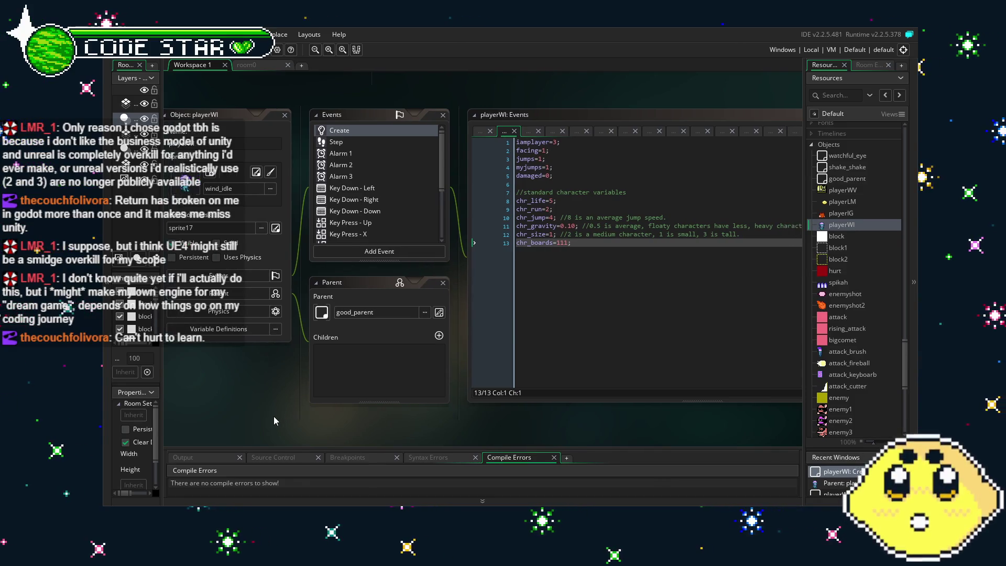
{"action": "scroll", "coordinate": [410, 202], "scroll_direction": "down", "scroll_amount": 5}
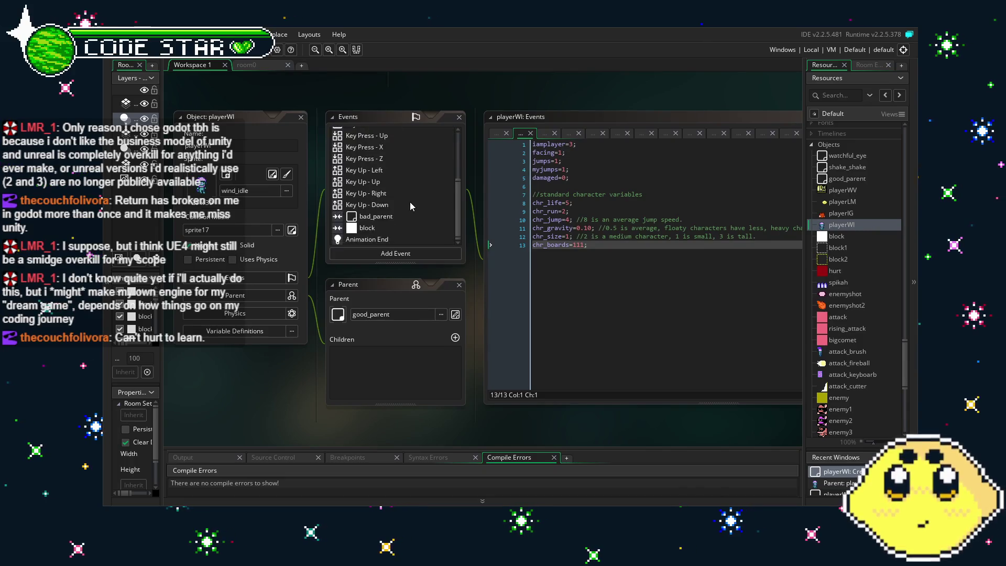
{"action": "scroll", "coordinate": [410, 202], "scroll_direction": "up", "scroll_amount": 3}
{"action": "scroll", "coordinate": [409, 203], "scroll_direction": "up", "scroll_amount": 2}
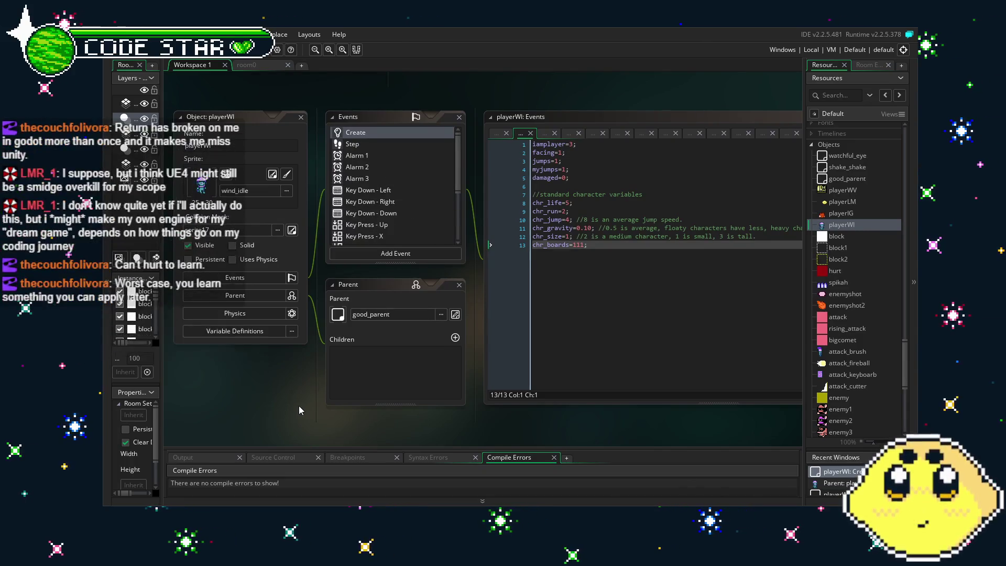
{"action": "left_click_drag", "start_coordinate": [300, 410], "coordinate": [291, 412]}
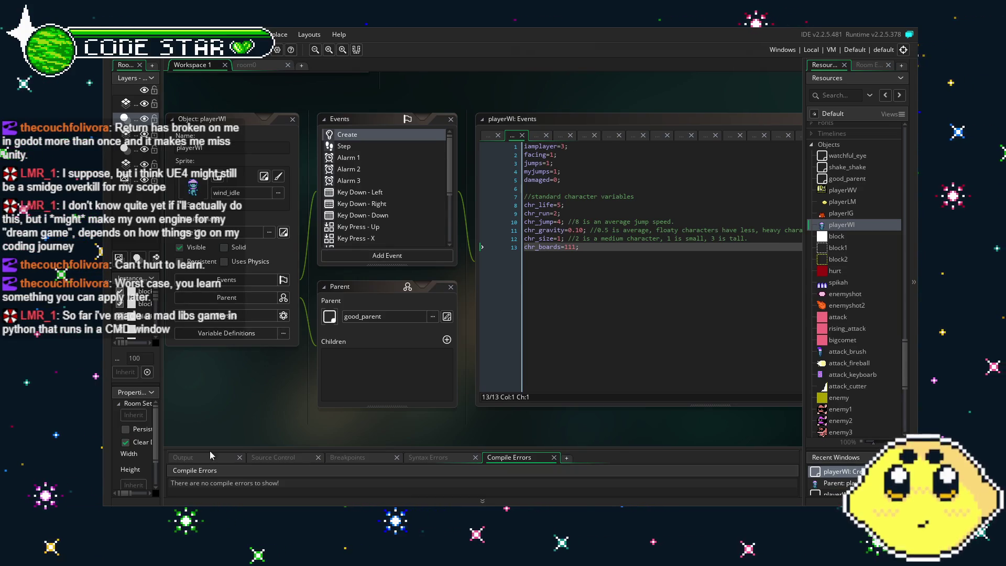
{"action": "mouse_move", "coordinate": [344, 425]}
{"action": "left_mouse_down"}
{"action": "mouse_move", "coordinate": [322, 421]}
{"action": "mouse_move", "coordinate": [358, 417]}
{"action": "left_mouse_up"}
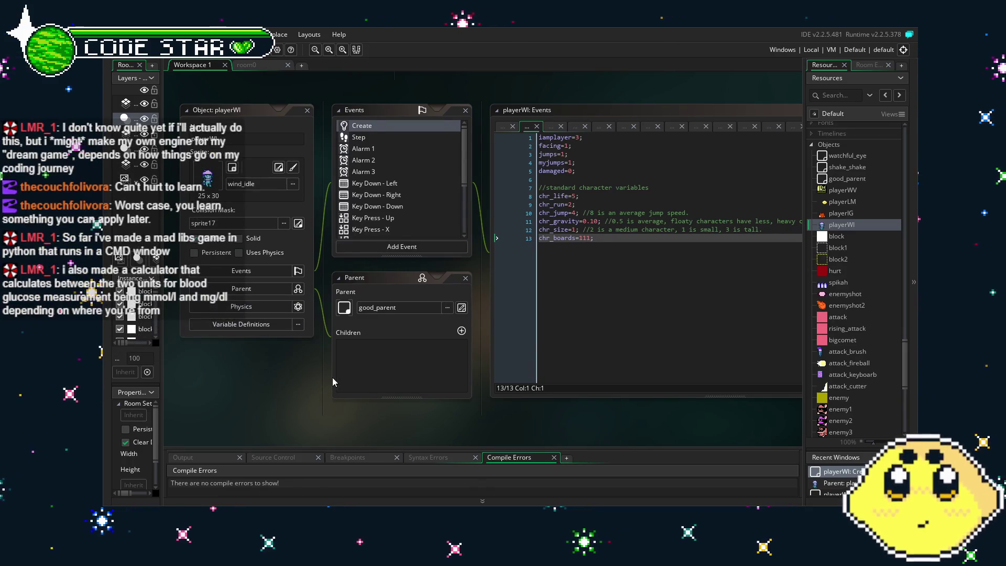
{"action": "left_click_drag", "start_coordinate": [332, 377], "coordinate": [350, 379]}
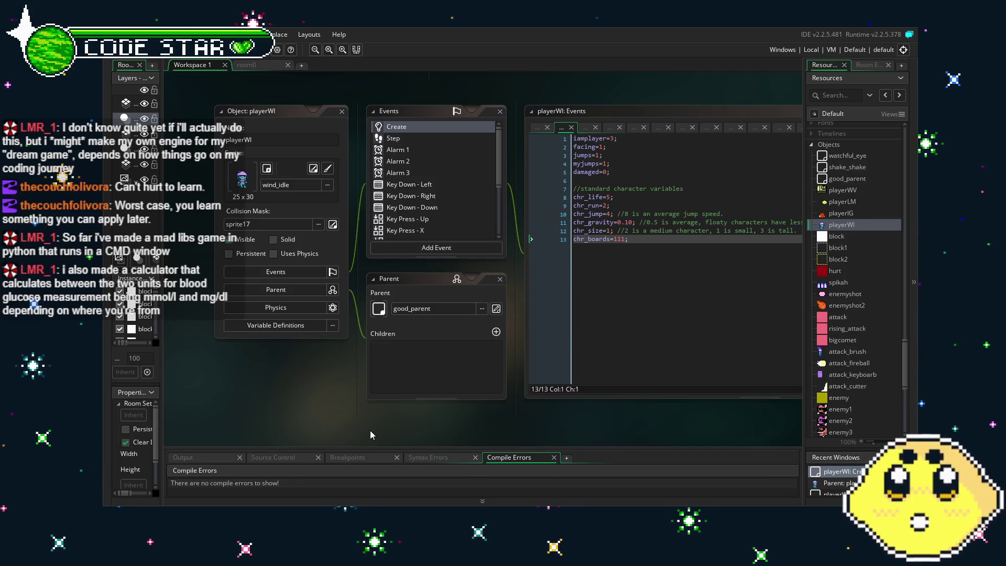
{"action": "scroll", "coordinate": [386, 414], "scroll_direction": "right", "scroll_amount": 1}
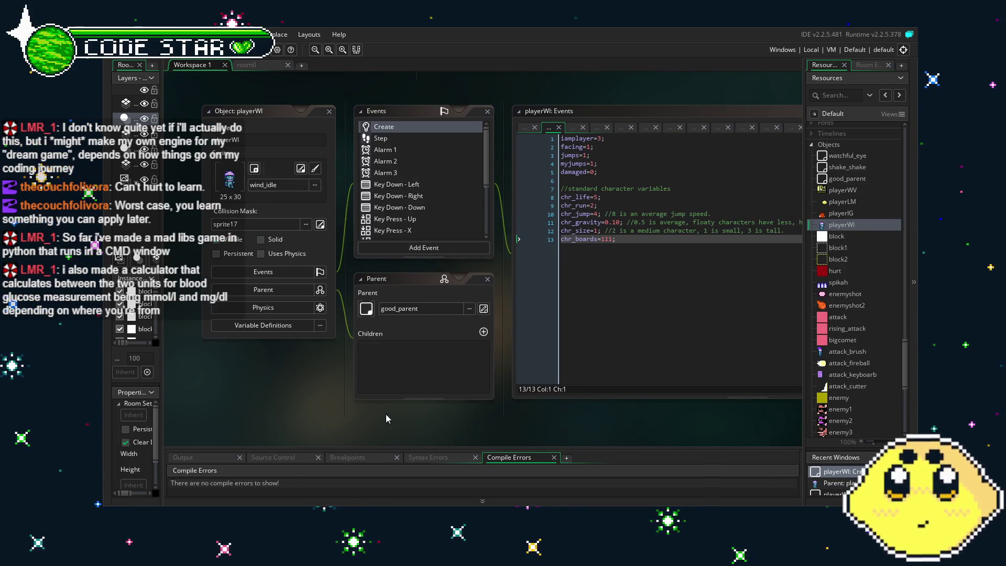
{"action": "scroll", "coordinate": [379, 419], "scroll_direction": "right", "scroll_amount": 1}
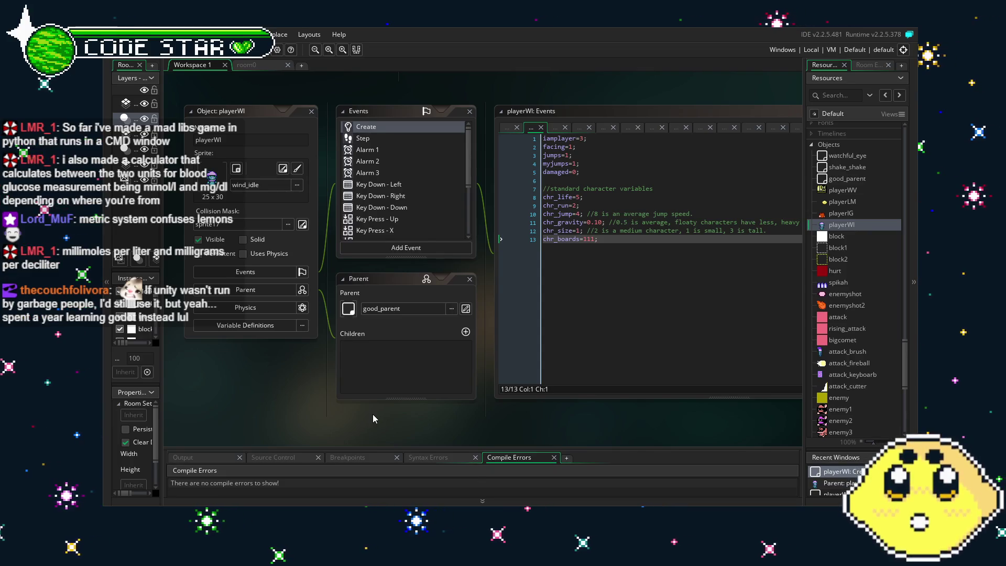
{"action": "scroll", "coordinate": [288, 422], "scroll_direction": "up", "scroll_amount": 1}
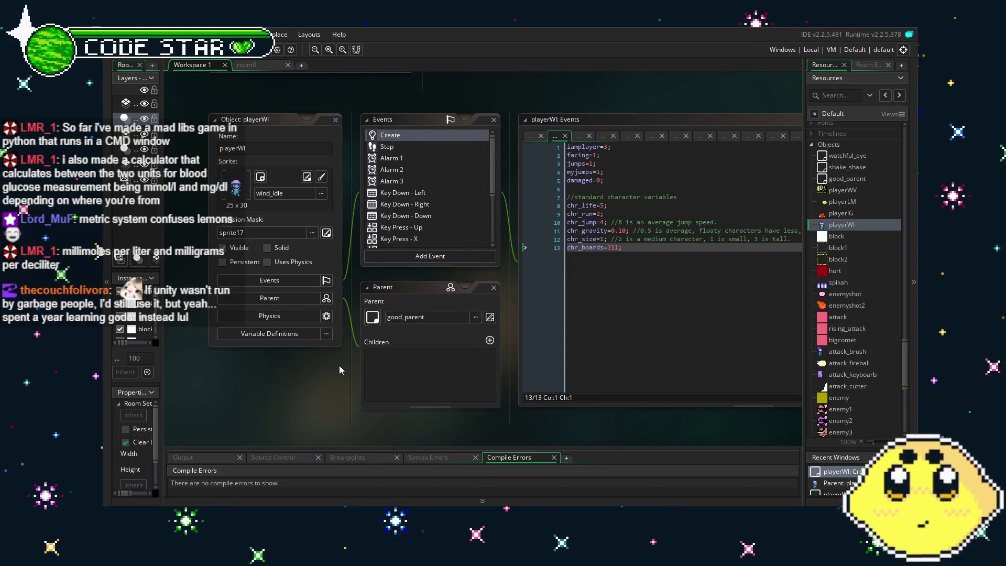
{"action": "scroll", "coordinate": [330, 375], "scroll_direction": "up", "scroll_amount": 1}
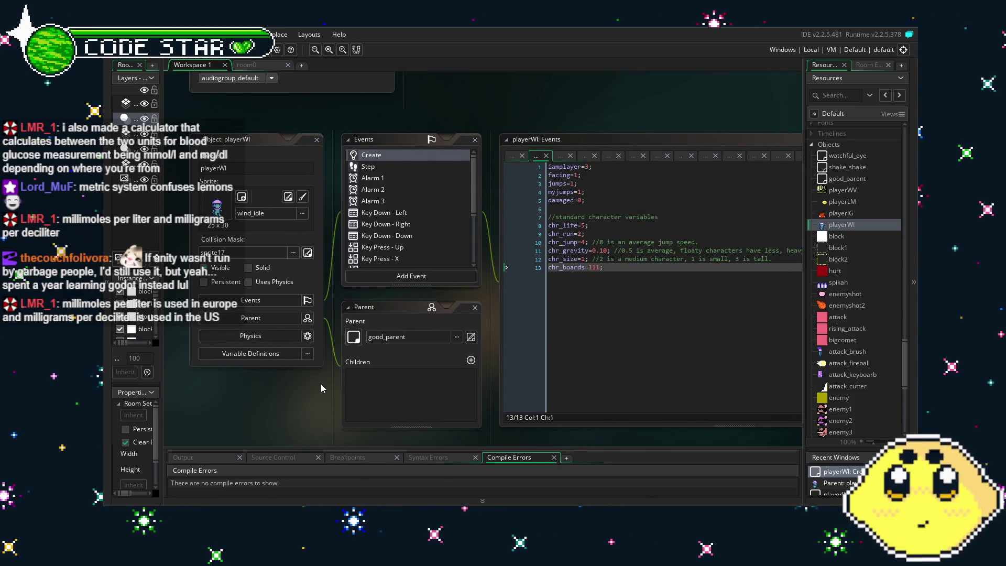
{"action": "scroll", "coordinate": [399, 259], "scroll_direction": "down", "scroll_amount": 4}
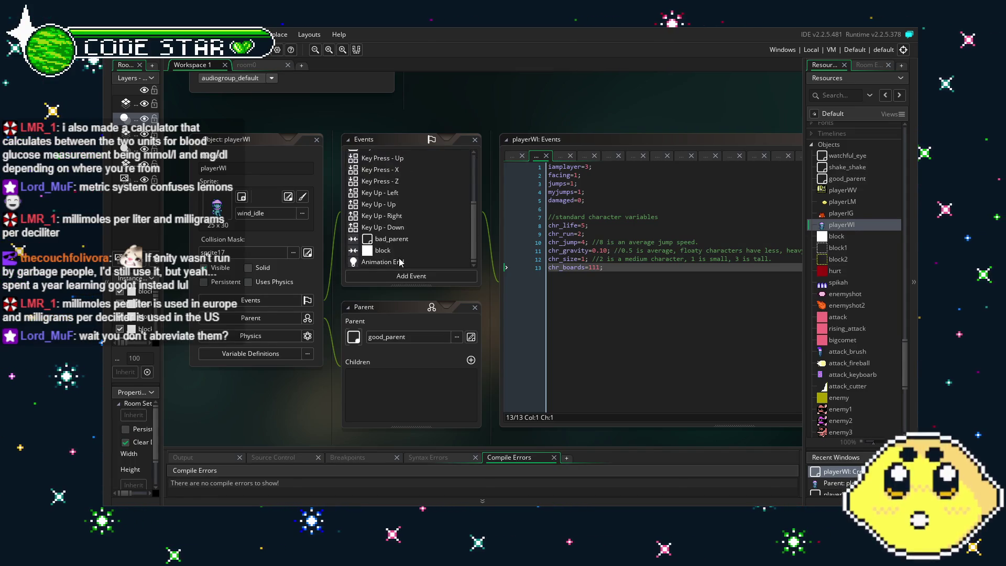
{"action": "left_click", "coordinate": [683, 362]}
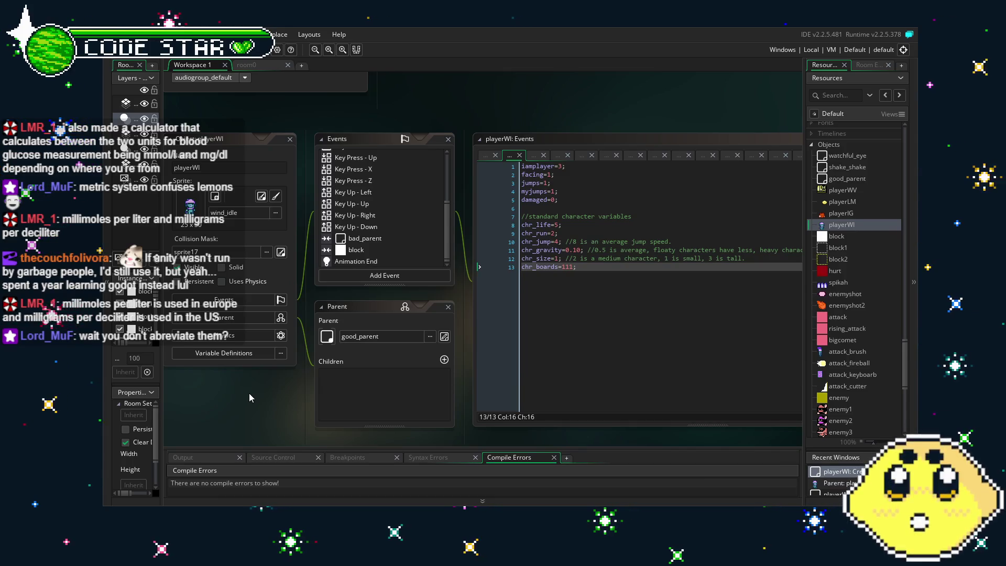
{"action": "left_click", "coordinate": [566, 344]}
{"action": "scroll", "coordinate": [414, 216], "scroll_direction": "up", "scroll_amount": 2}
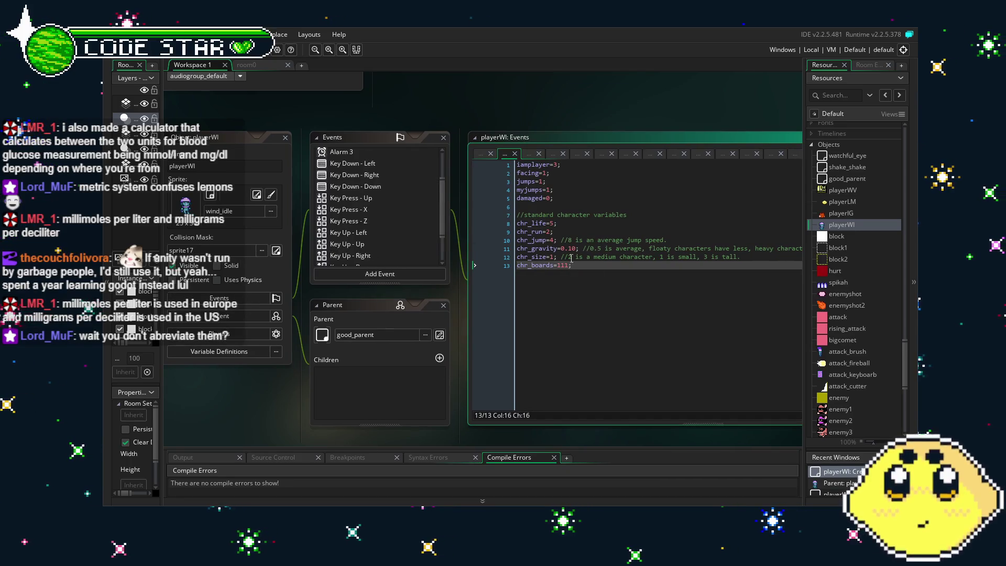
{"action": "scroll", "coordinate": [895, 340], "scroll_direction": "down", "scroll_amount": 8}
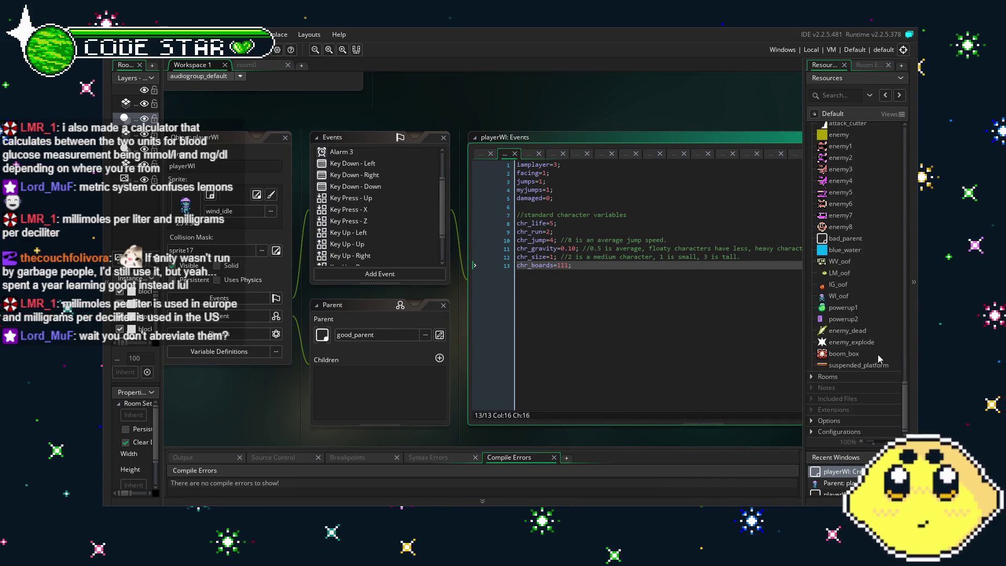
{"action": "scroll", "coordinate": [874, 359], "scroll_direction": "up", "scroll_amount": 8}
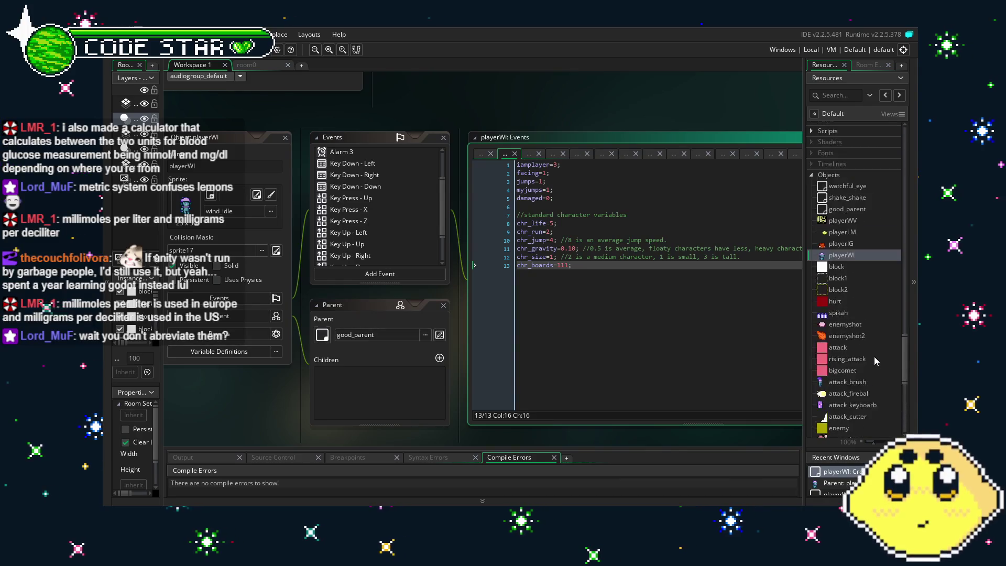
{"action": "scroll", "coordinate": [874, 359], "scroll_direction": "up", "scroll_amount": 3}
In watchful_eye's Draw GUI line 4, set the ui_hud subimage argument to good_parent.iamplayer and save
{"action": "double_click", "coordinate": [853, 269]}
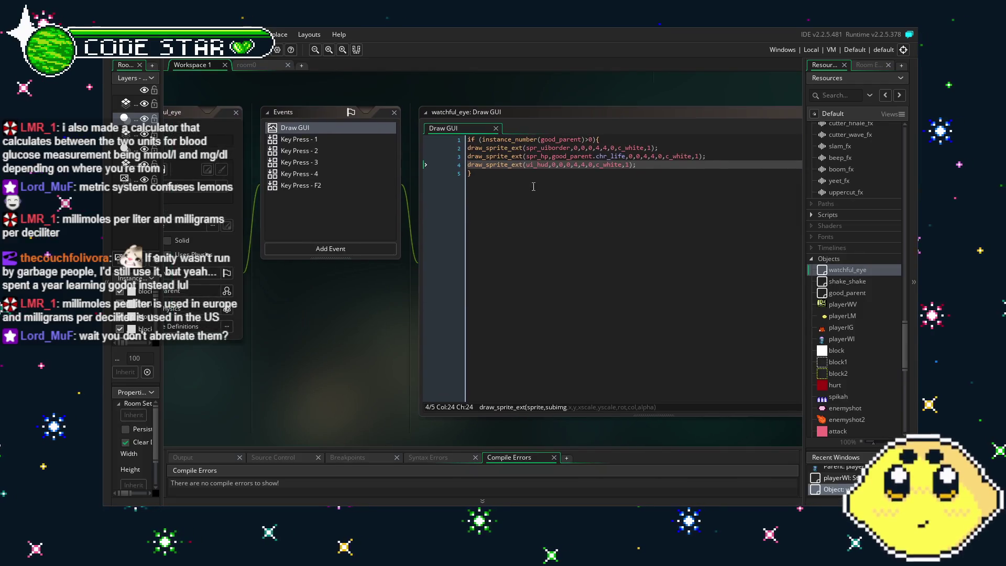
{"action": "left_click", "coordinate": [555, 165]}
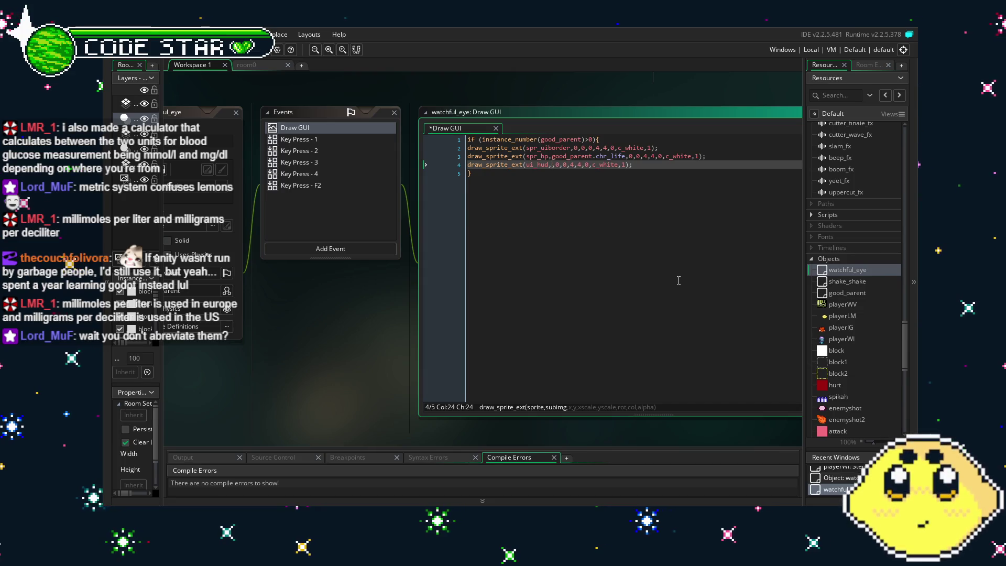
{"action": "type", "text": "go,od_paren"}
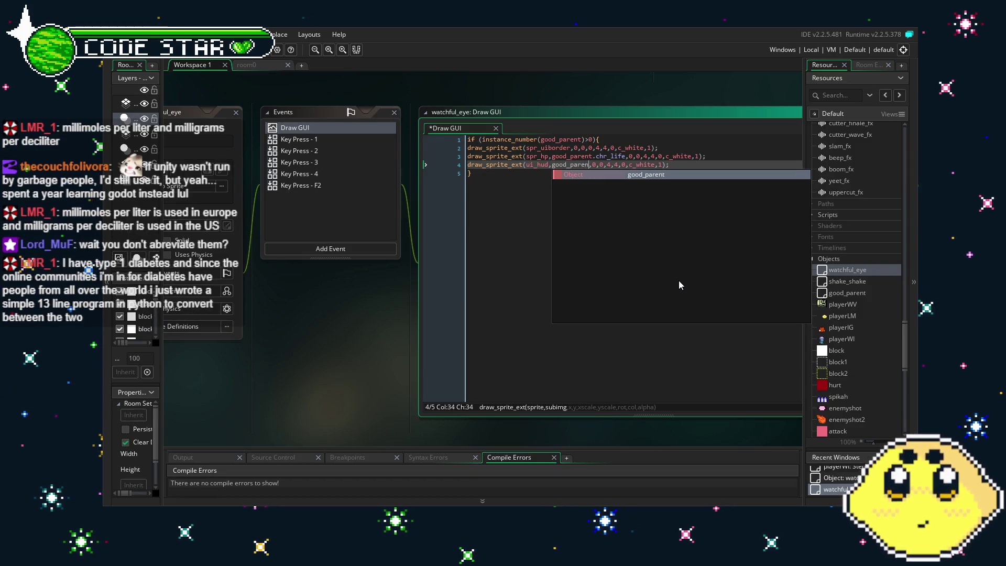
{"action": "key", "text": "Return"}
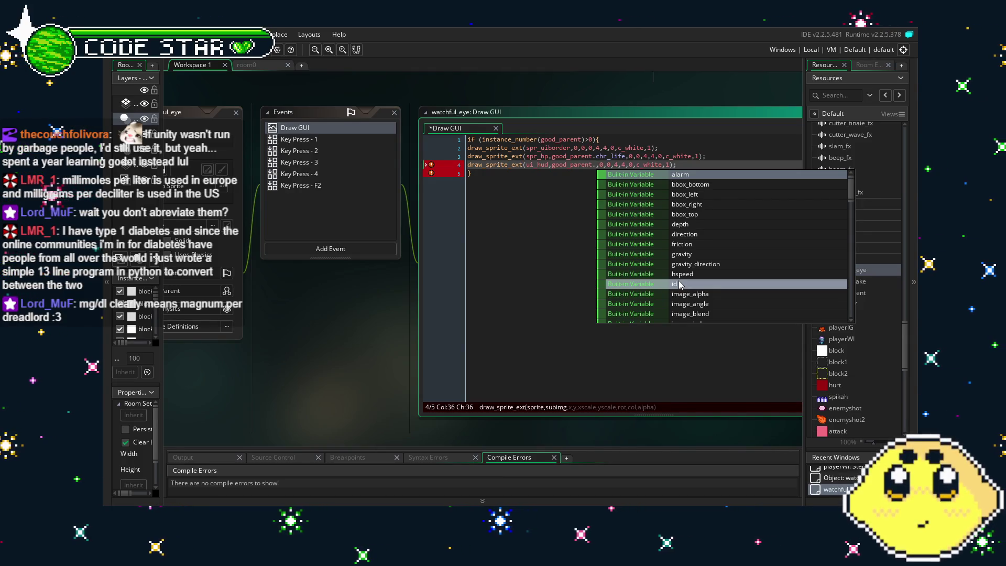
{"action": "type", "text": "iamplayer"}
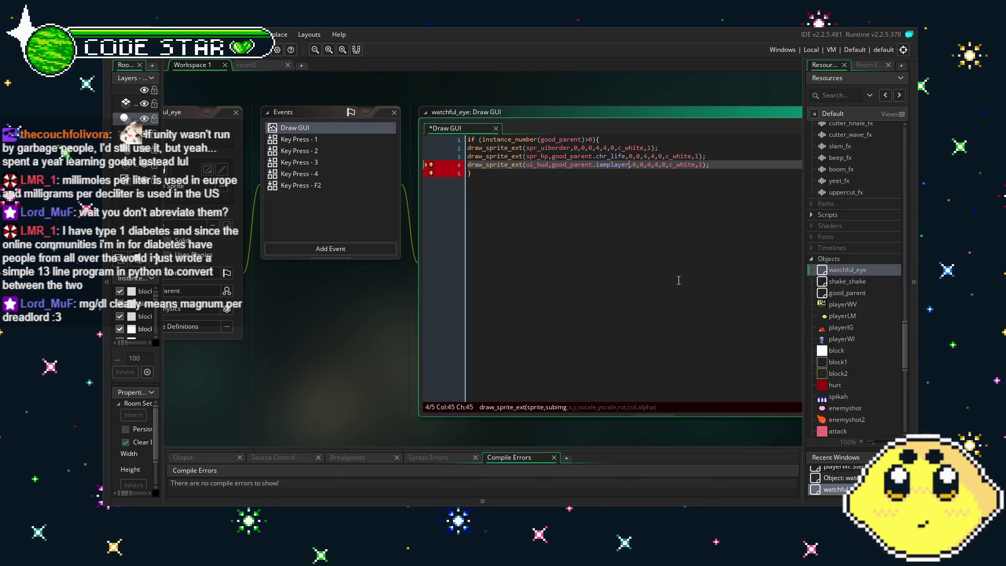
{"action": "key", "text": "Down"}
{"action": "key", "text": "ctrl+s"}
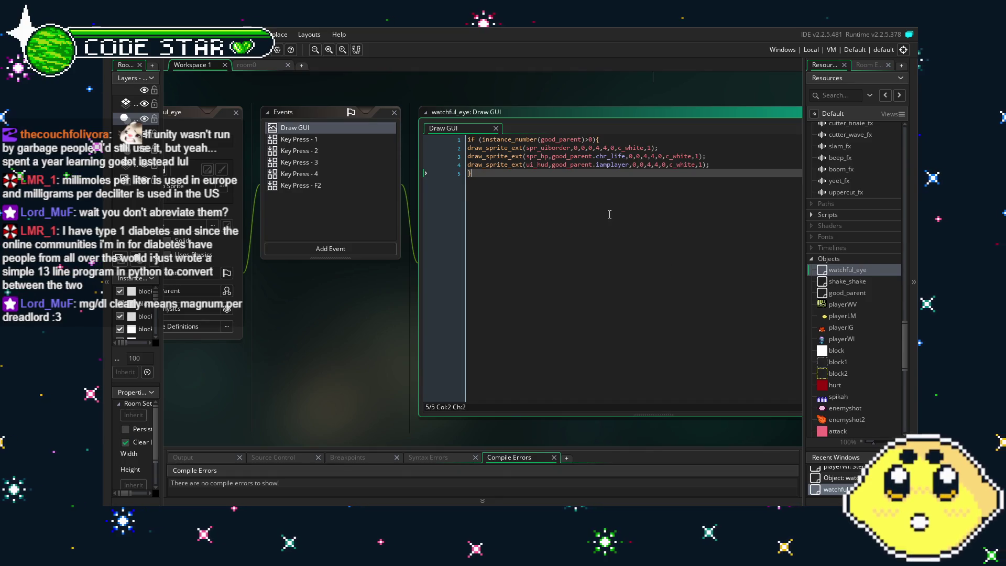
Bring the watchful_eye editor into view and open its Key Press - 1 event code
{"action": "left_click_drag", "start_coordinate": [290, 349], "coordinate": [372, 333]}
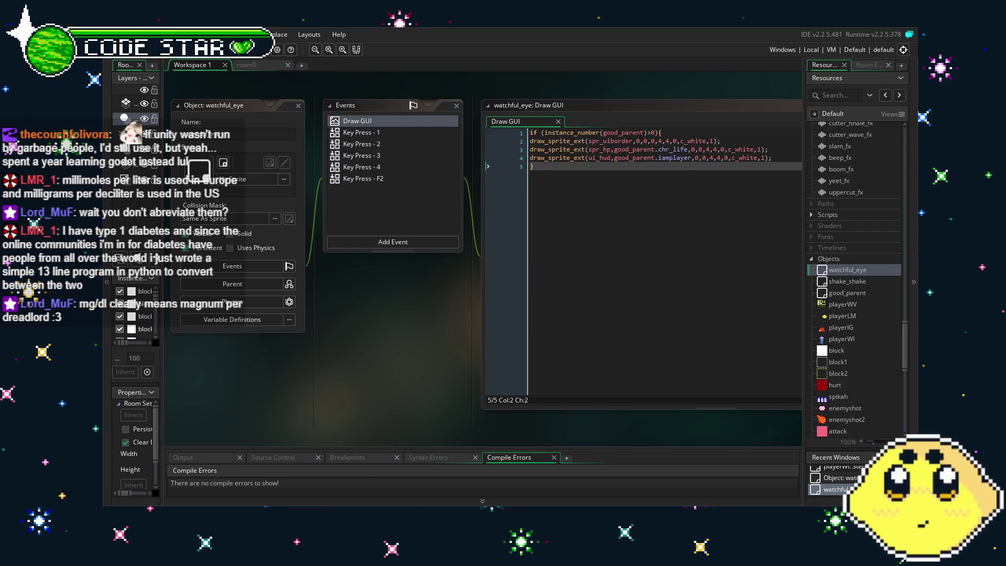
{"action": "left_click_drag", "start_coordinate": [354, 382], "coordinate": [393, 388]}
{"action": "scroll", "coordinate": [409, 325], "scroll_direction": "up", "scroll_amount": 3}
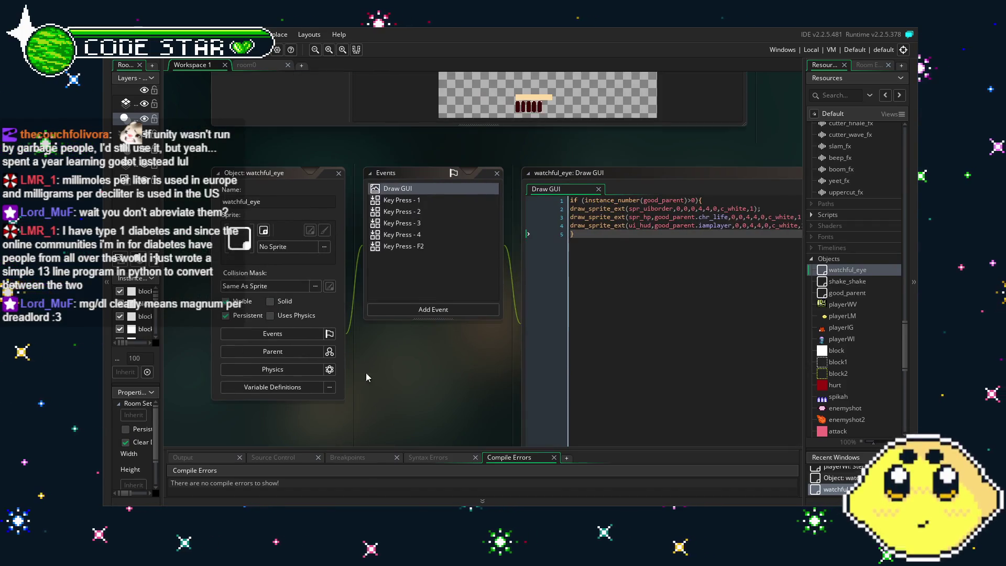
{"action": "double_click", "coordinate": [329, 186]}
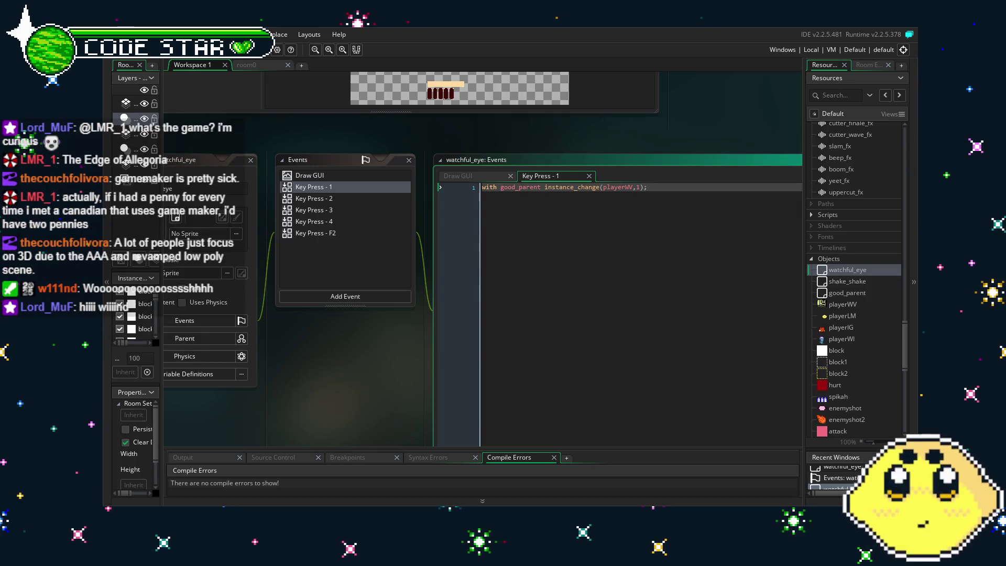
Display watchful_eye's Draw GUI event code and reposition the workspace to review it
{"action": "left_click_drag", "start_coordinate": [312, 411], "coordinate": [354, 397]}
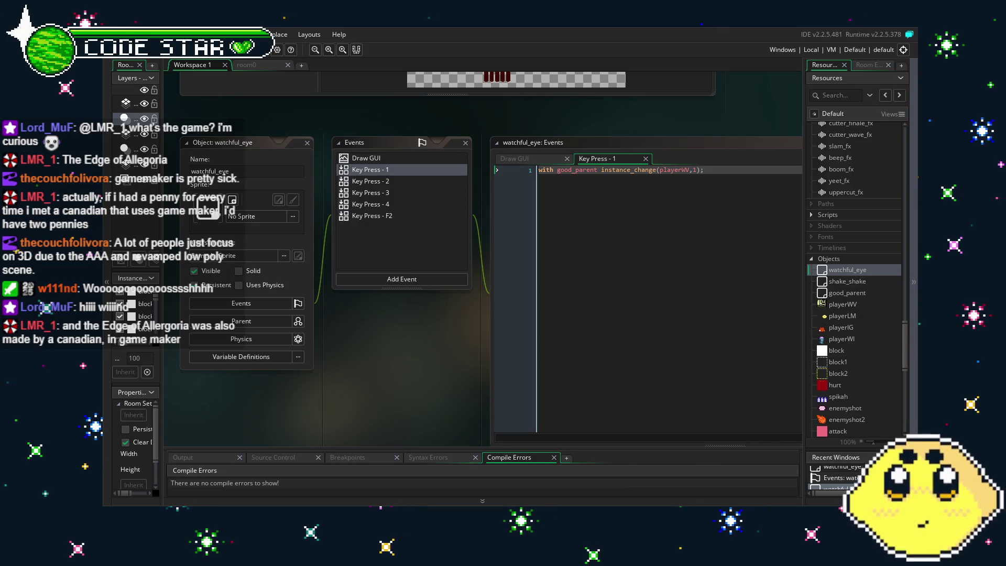
{"action": "left_click_drag", "start_coordinate": [456, 366], "coordinate": [480, 361]}
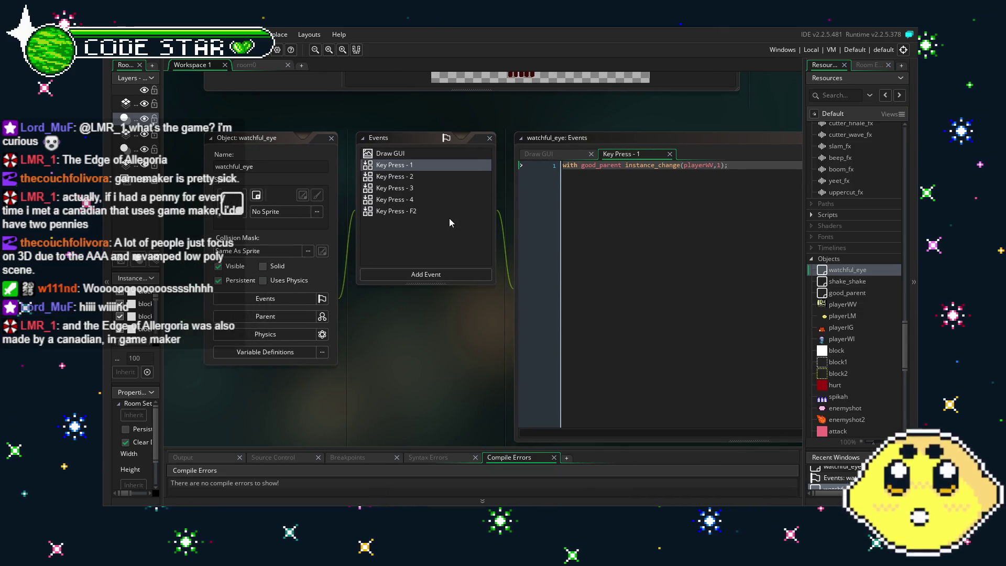
{"action": "left_click", "coordinate": [438, 150]}
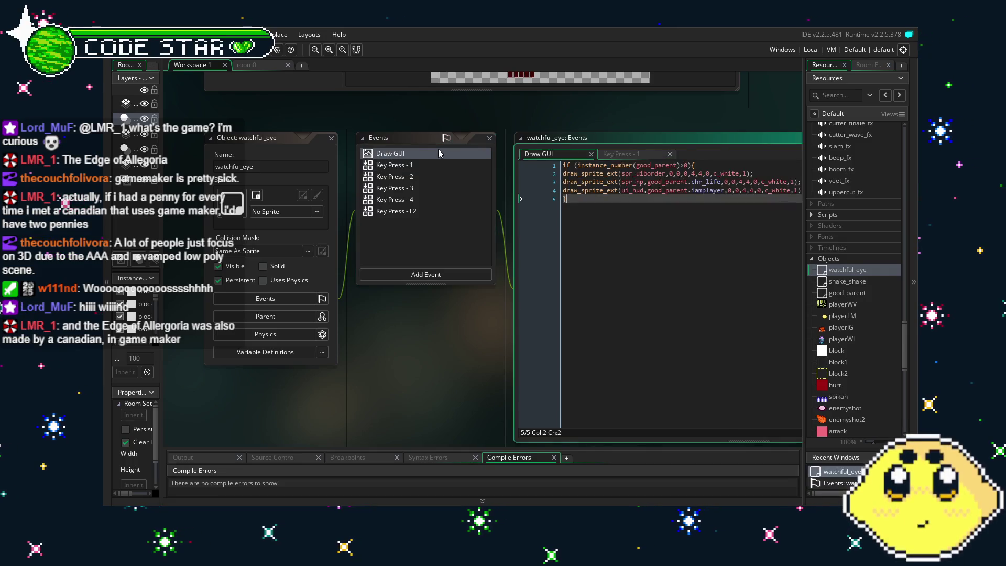
{"action": "mouse_move", "coordinate": [444, 343]}
{"action": "left_mouse_down"}
{"action": "mouse_move", "coordinate": [388, 341]}
{"action": "mouse_move", "coordinate": [413, 345]}
{"action": "left_mouse_up"}
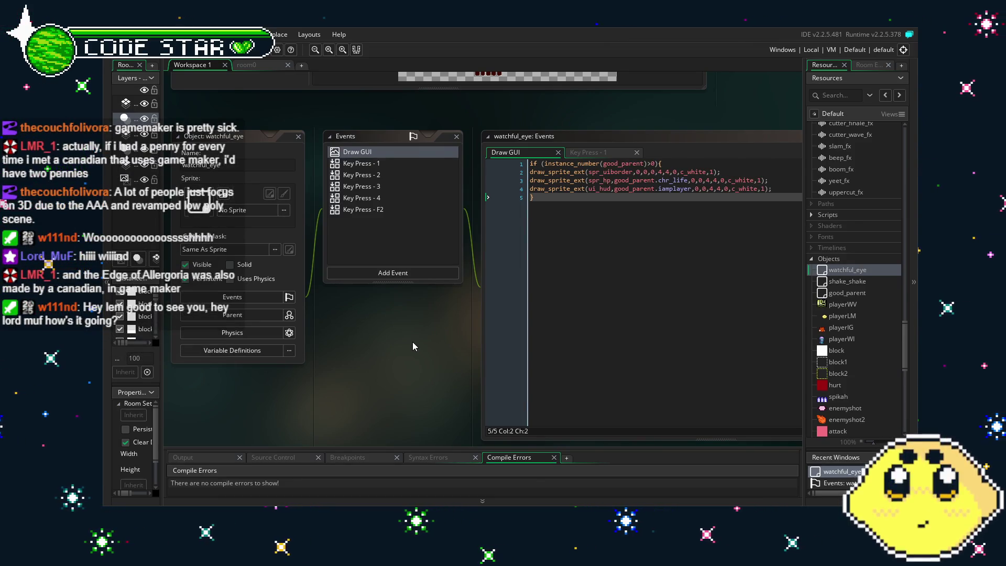
{"action": "left_click_drag", "start_coordinate": [451, 325], "coordinate": [418, 328]}
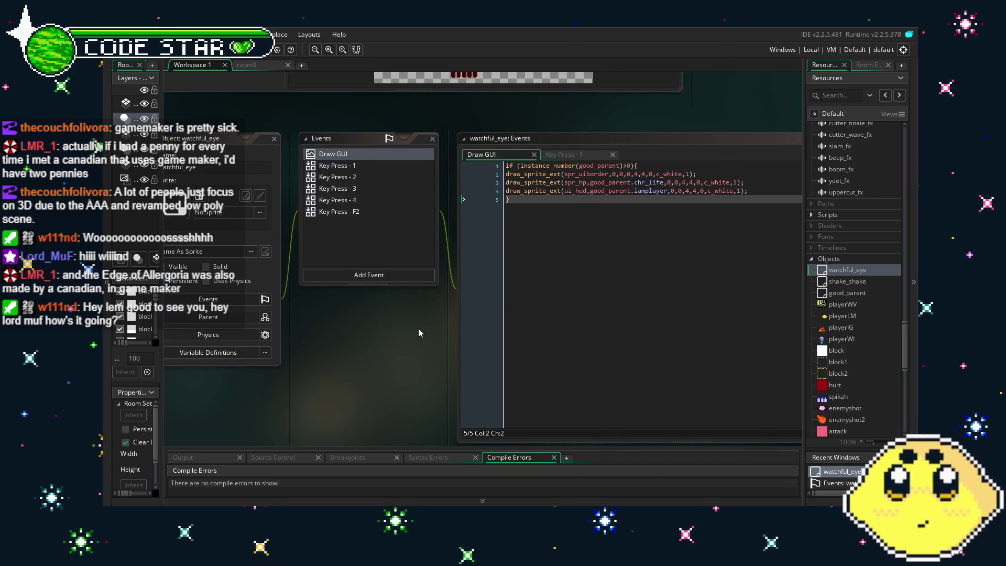
{"action": "left_click_drag", "start_coordinate": [416, 331], "coordinate": [383, 334]}
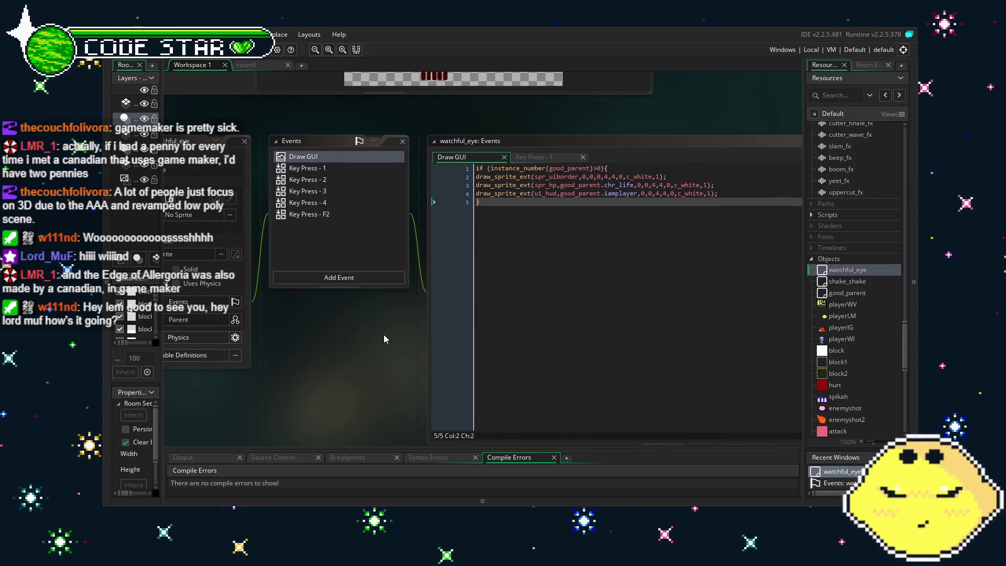
{"action": "scroll", "coordinate": [844, 399], "scroll_direction": "up", "scroll_amount": 8}
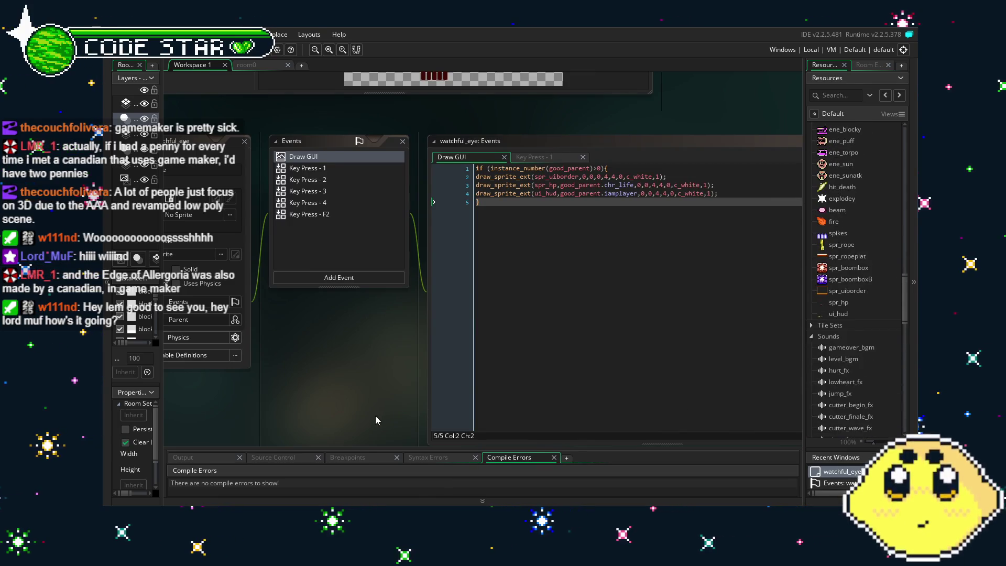
{"action": "left_click_drag", "start_coordinate": [375, 416], "coordinate": [395, 413]}
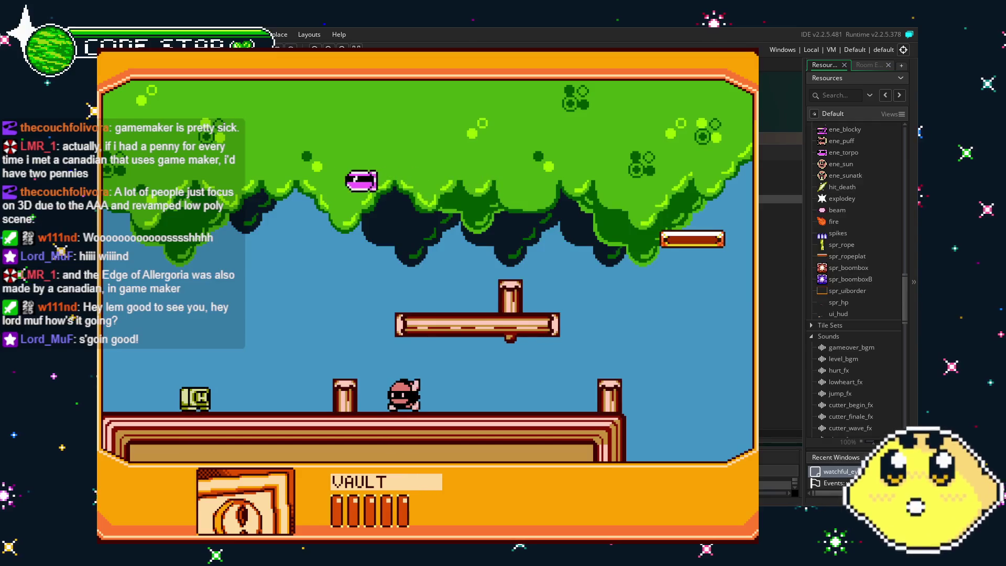
Move VAULT right and jump onto the floating platform
{"action": "key", "text": "Right"}
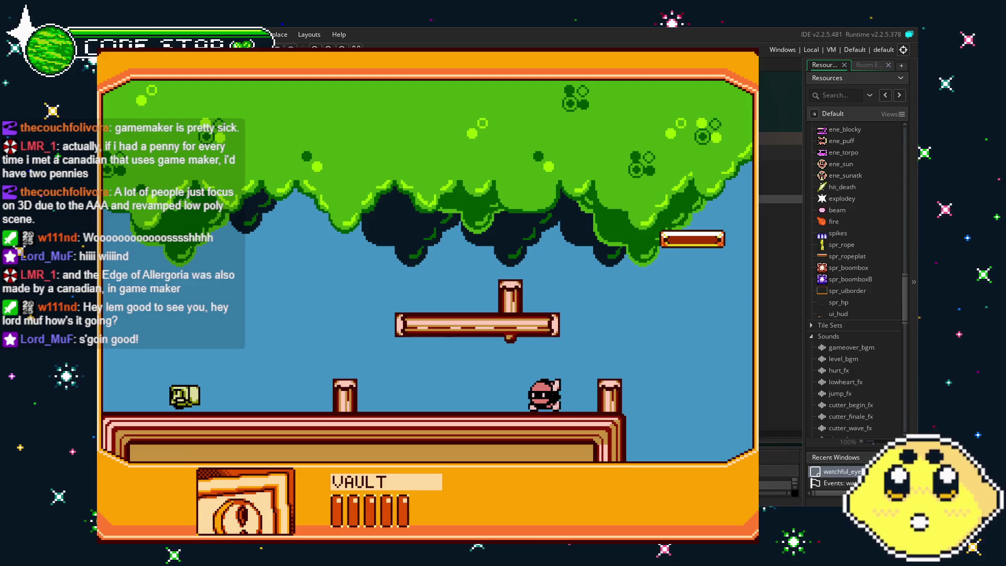
{"action": "key", "text": "space"}
{"action": "key", "text": "Right"}
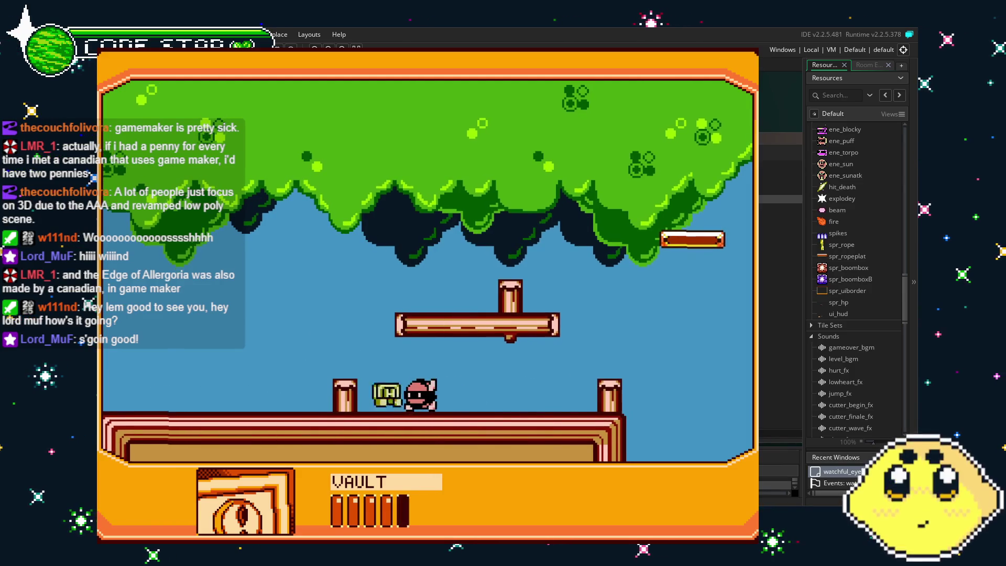
{"action": "key", "text": "space"}
{"action": "key", "text": "Right"}
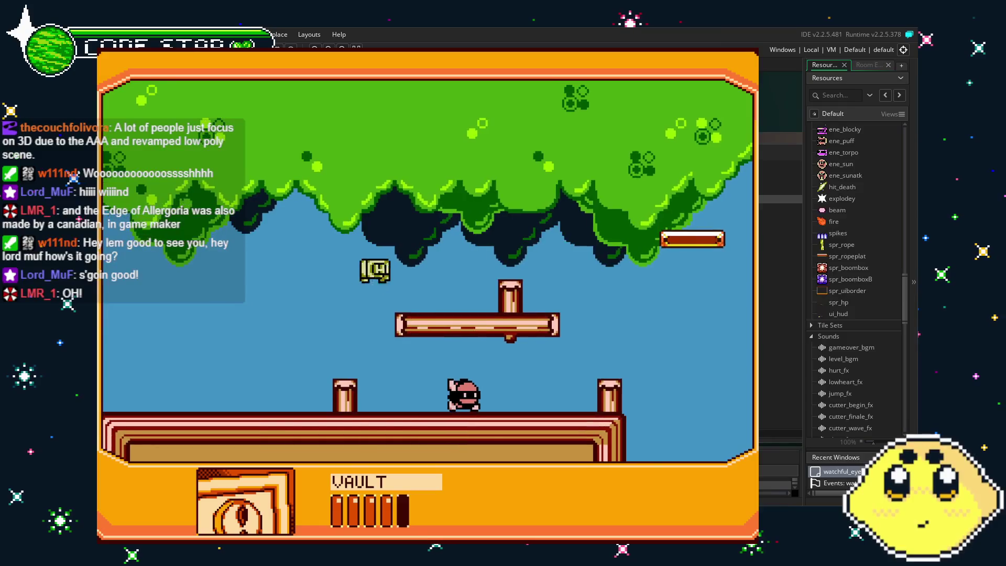
Switch to the yellow lemon character, then move and jump it onto a pillar
{"action": "key", "text": "Right"}
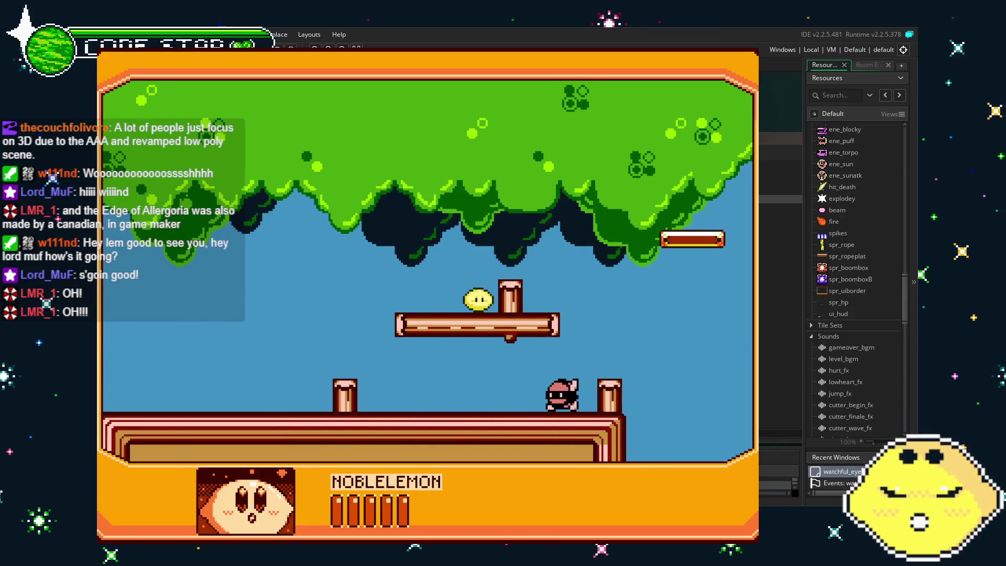
{"action": "key", "text": "Left"}
{"action": "key", "text": "Right"}
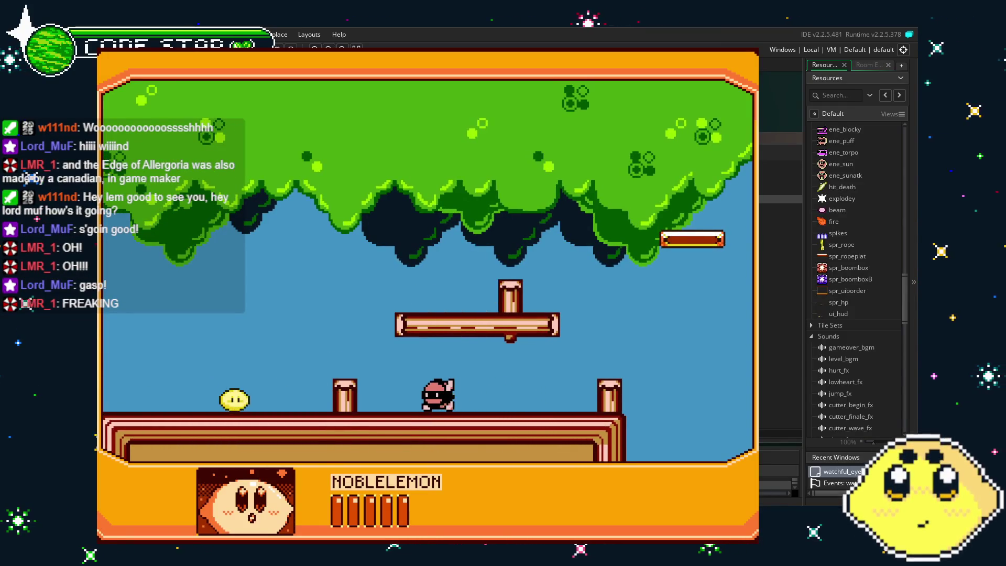
{"action": "key", "text": "space"}
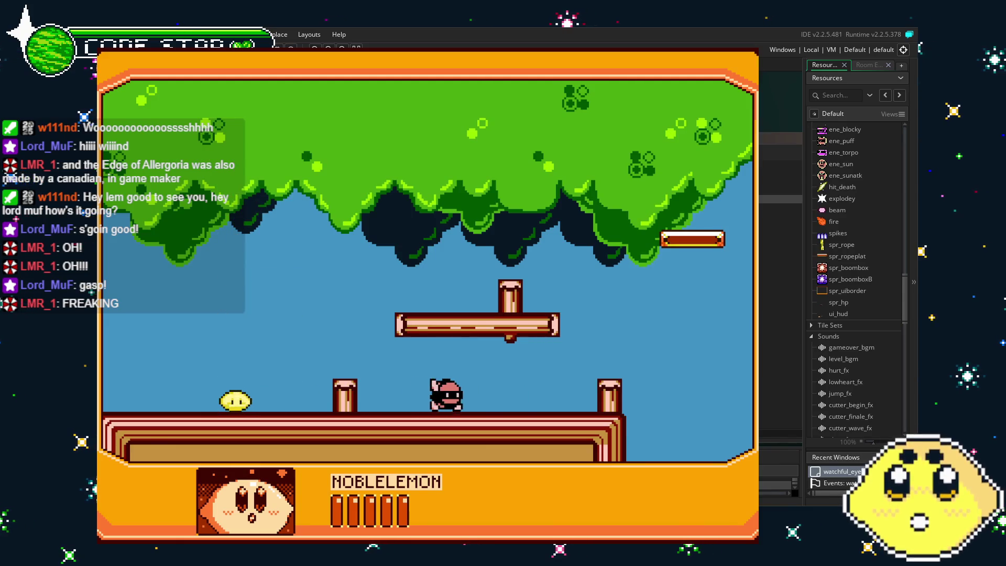
{"action": "key", "text": "Left"}
{"action": "key", "text": "Right"}
{"action": "key", "text": "space"}
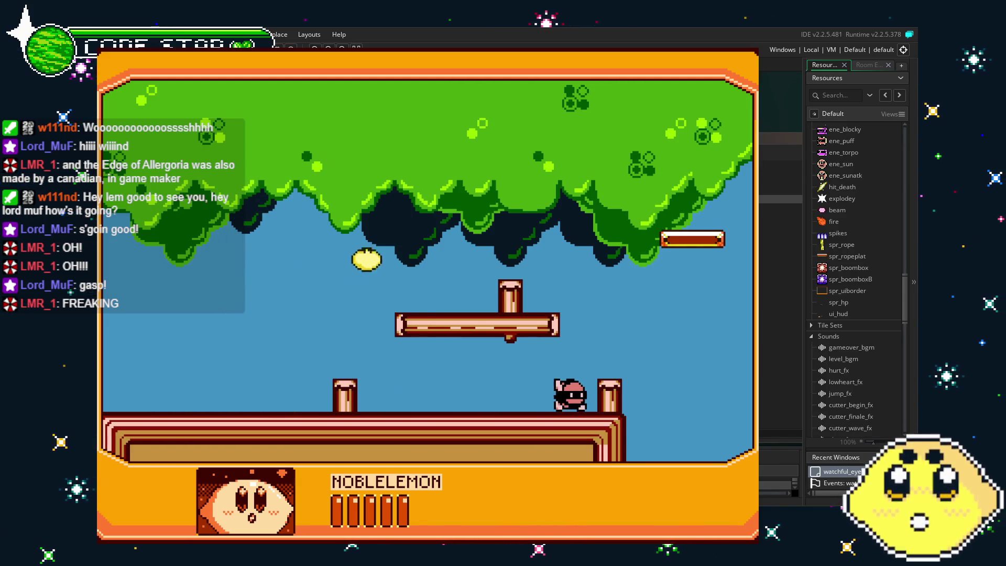
{"action": "key", "text": "Right"}
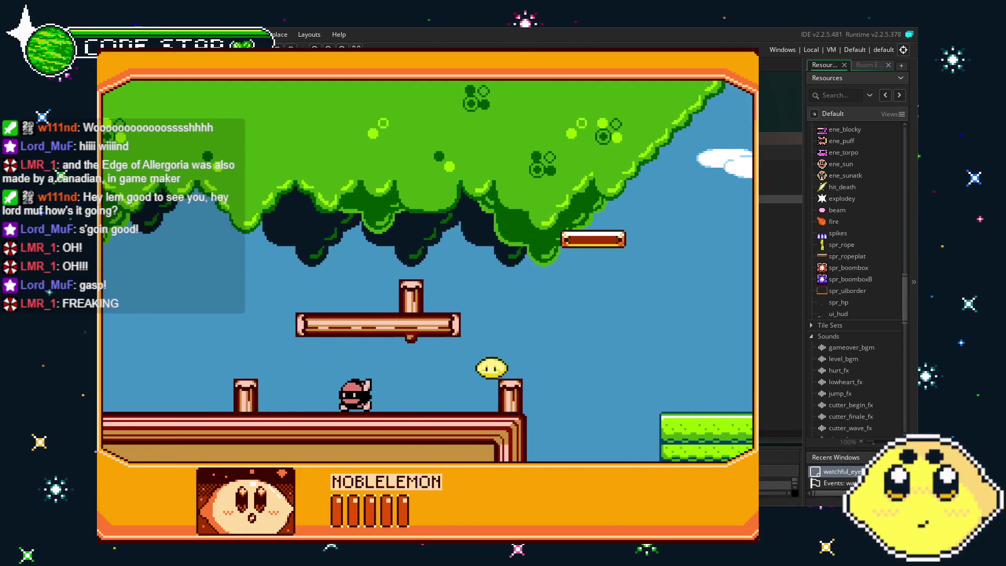
Switch to IGNI, jump right, drop to the left floor and walk along it
{"action": "key", "text": "space"}
{"action": "key", "text": "Right"}
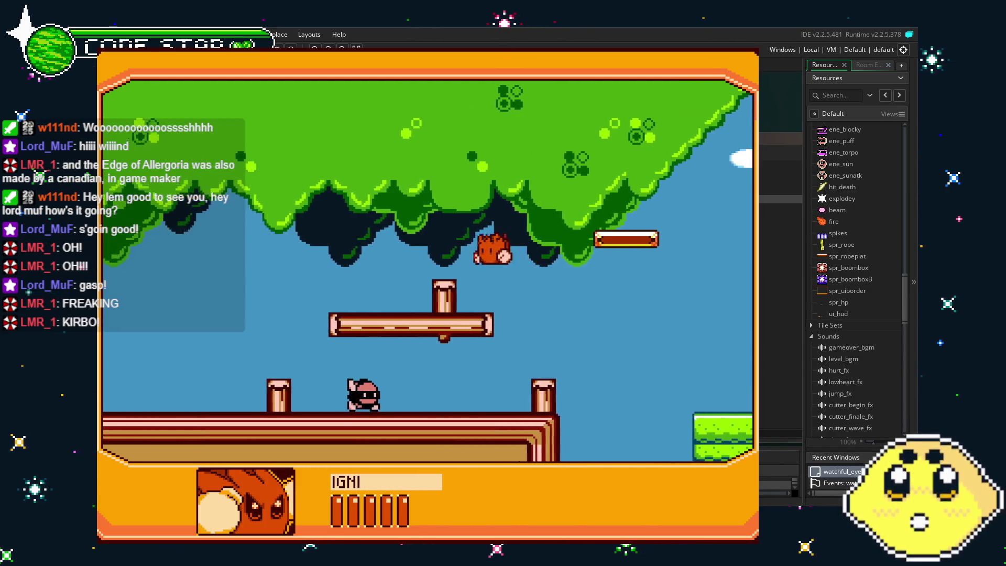
{"action": "key", "text": "Left"}
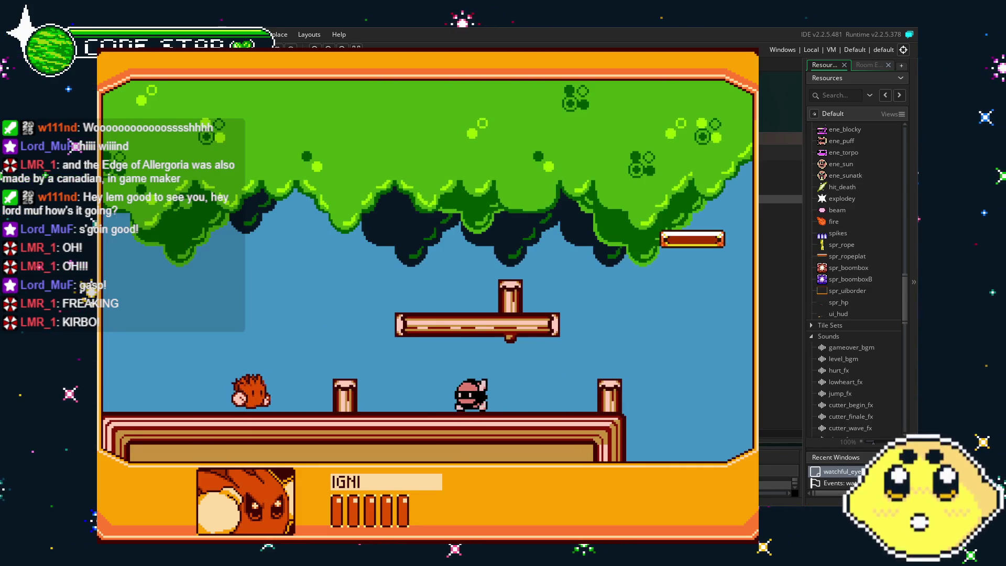
{"action": "key", "text": "Left"}
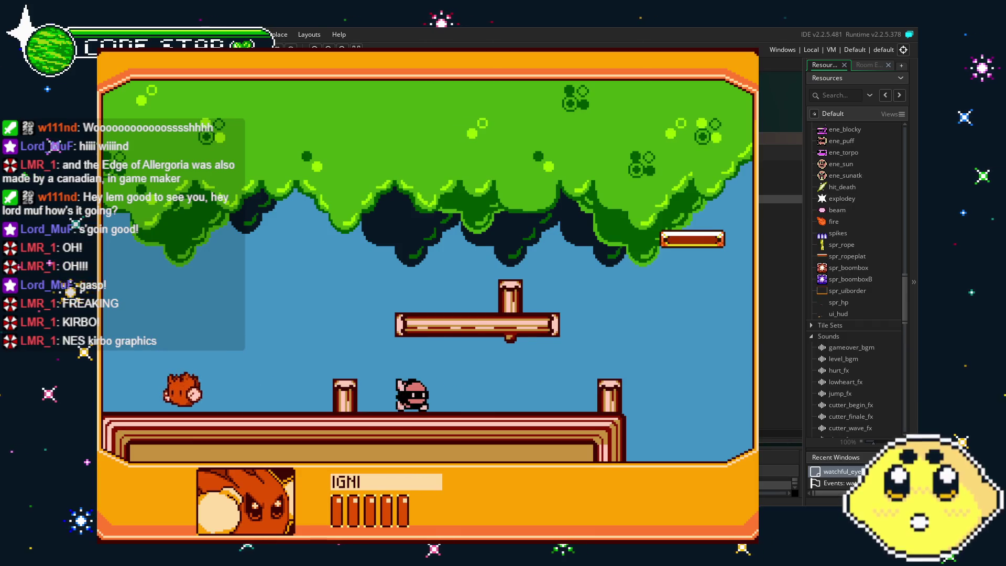
{"action": "key", "text": "Right"}
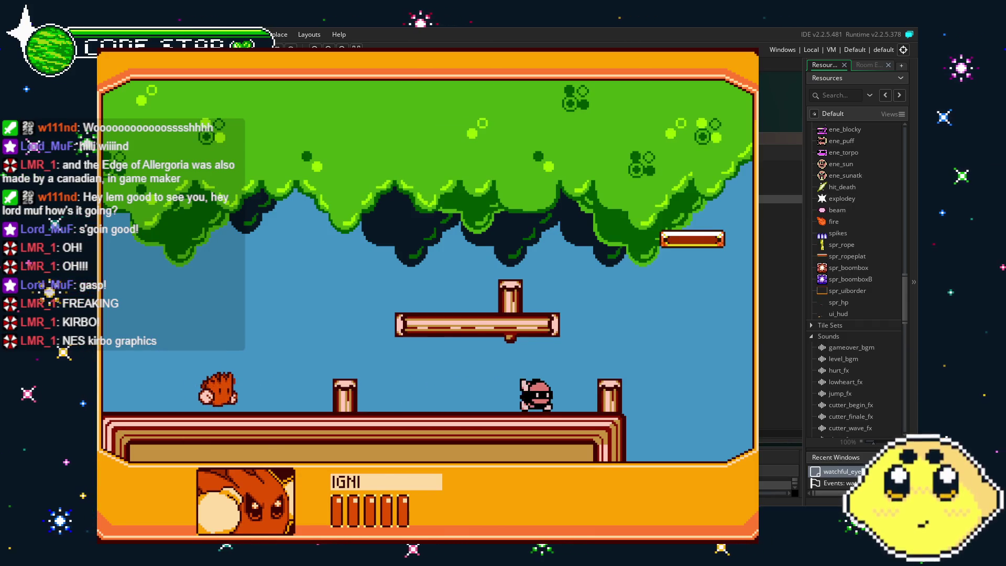
Switch to the purple-haired character, walk toward the platform, jump and attack the enemy
{"action": "key", "text": "c"}
{"action": "key", "text": "Right"}
{"action": "key", "text": "Left"}
{"action": "key", "text": "Right"}
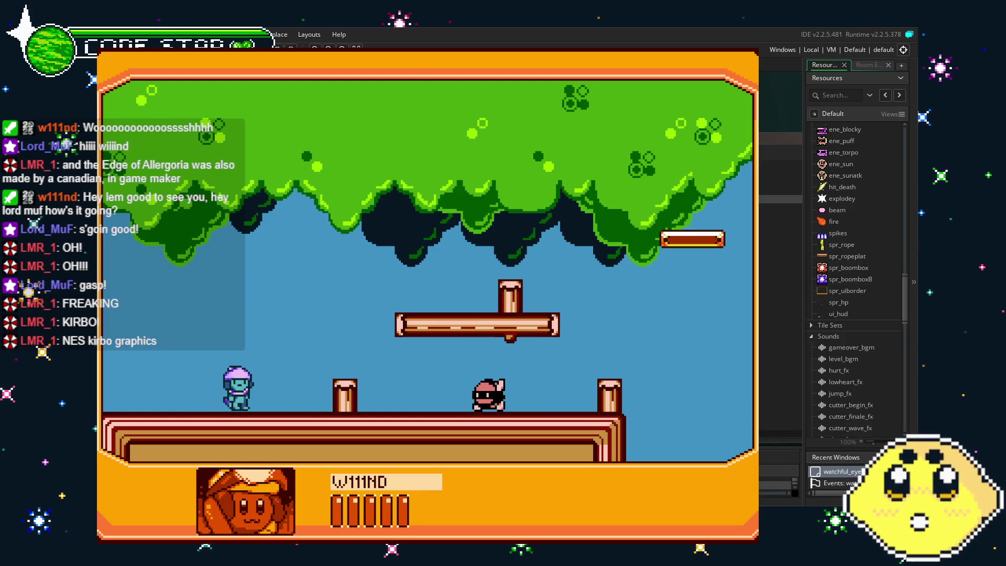
{"action": "key", "text": "Right"}
{"action": "key", "text": "z"}
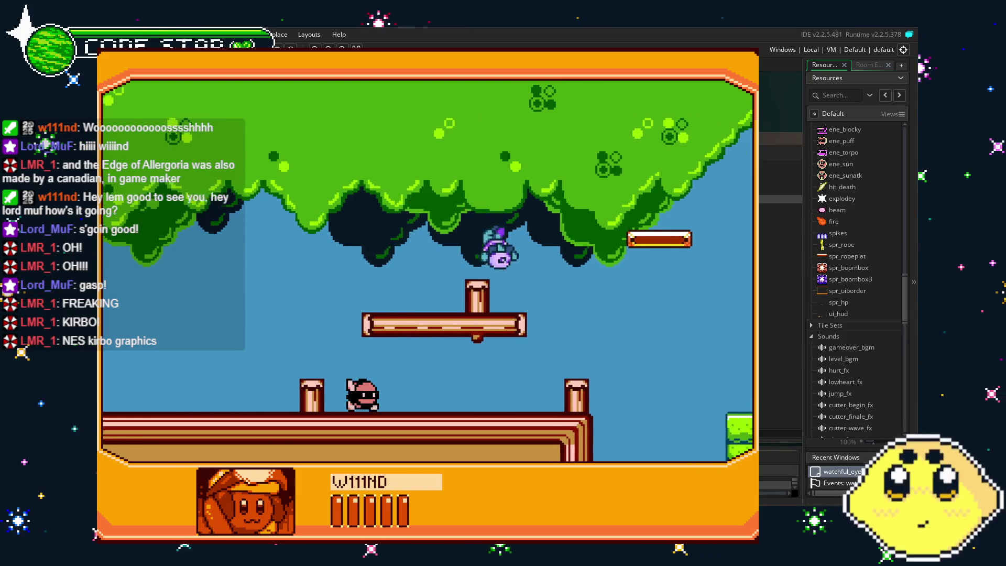
{"action": "key", "text": "x"}
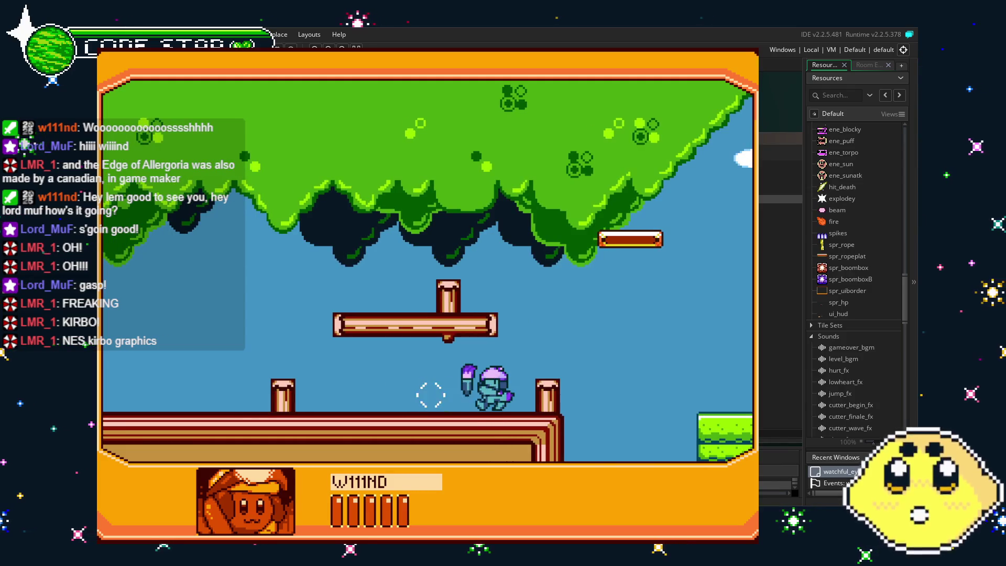
Run right, jump beside the upper platform and fire a bubble projectile
{"action": "key", "text": "Right"}
{"action": "key", "text": "z"}
{"action": "key", "text": "z"}
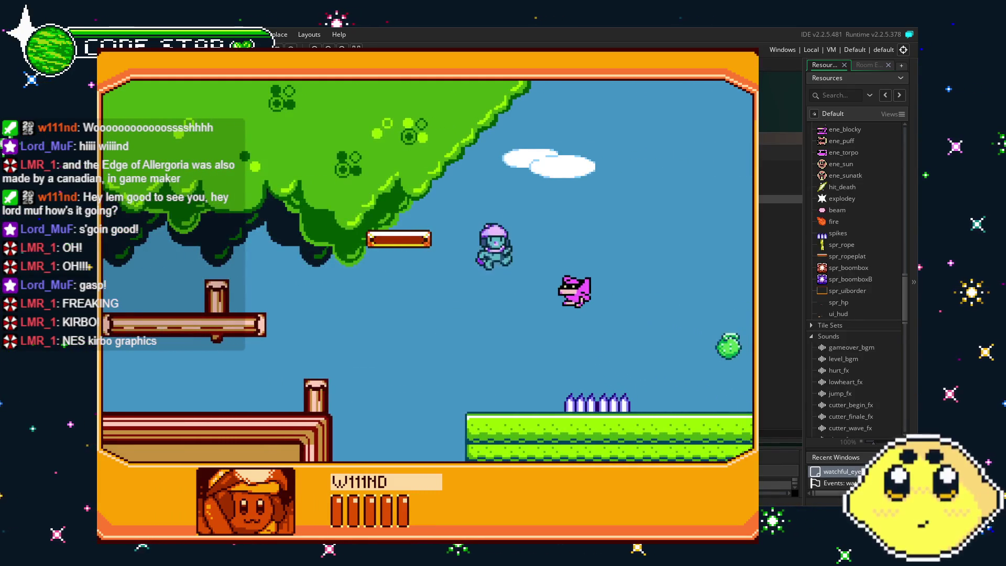
{"action": "key", "text": "Right"}
{"action": "key", "text": "z"}
{"action": "key", "text": "x"}
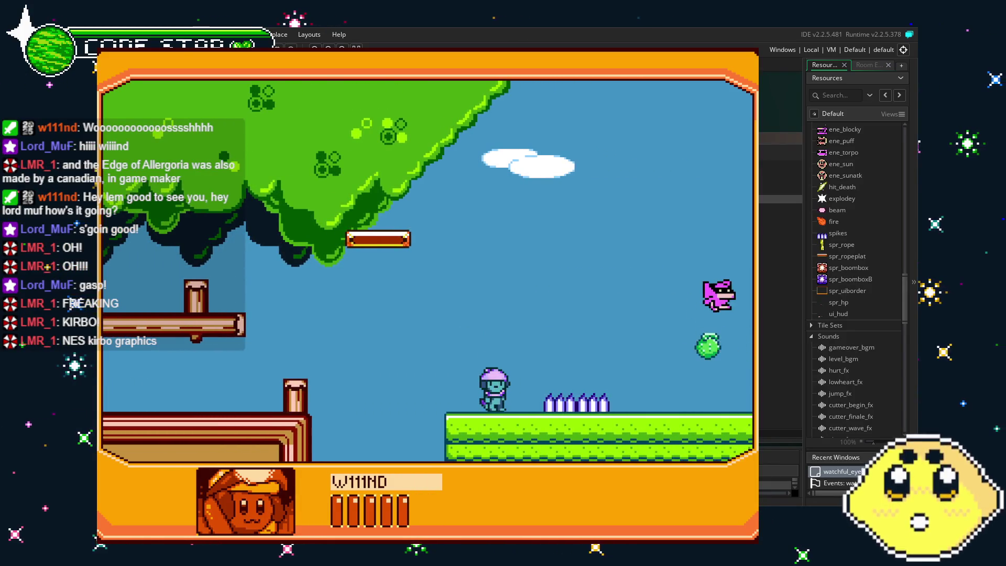
Jump onto the floating platform and continue right past the spikes
{"action": "key", "text": "Right"}
{"action": "key", "text": "z"}
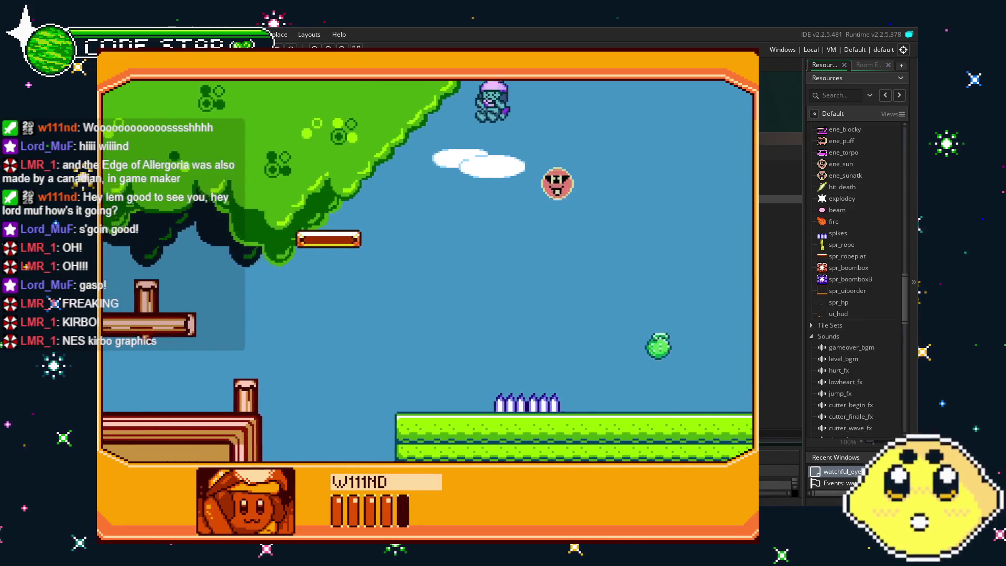
{"action": "key", "text": "Right"}
{"action": "key", "text": "z"}
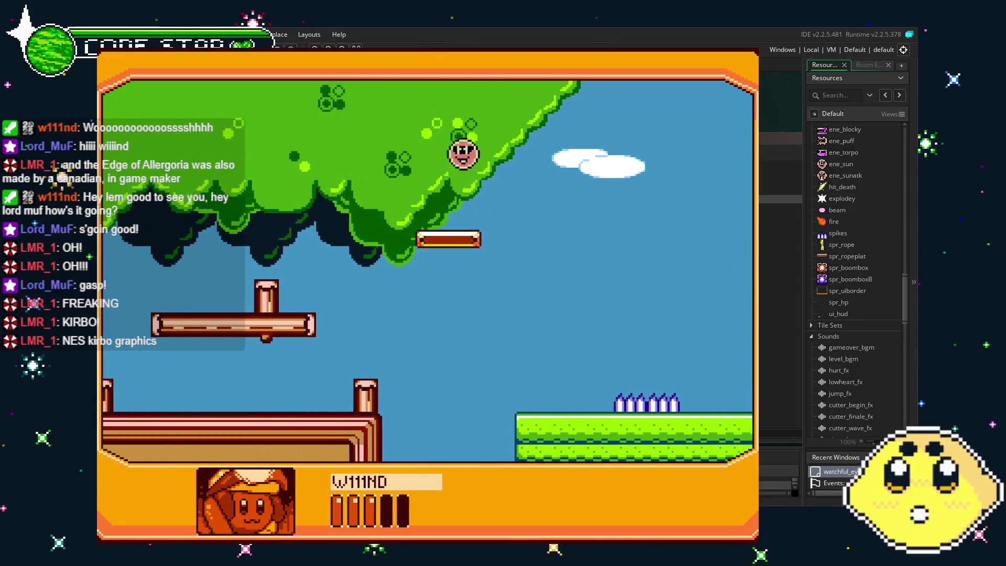
{"action": "key", "text": "Right"}
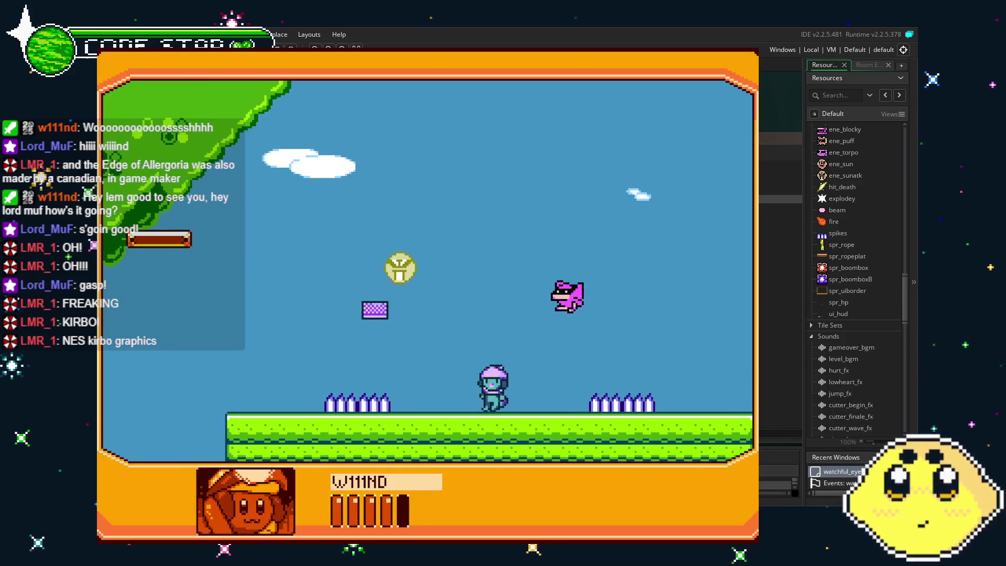
{"action": "key", "text": "z"}
{"action": "key", "text": "Right"}
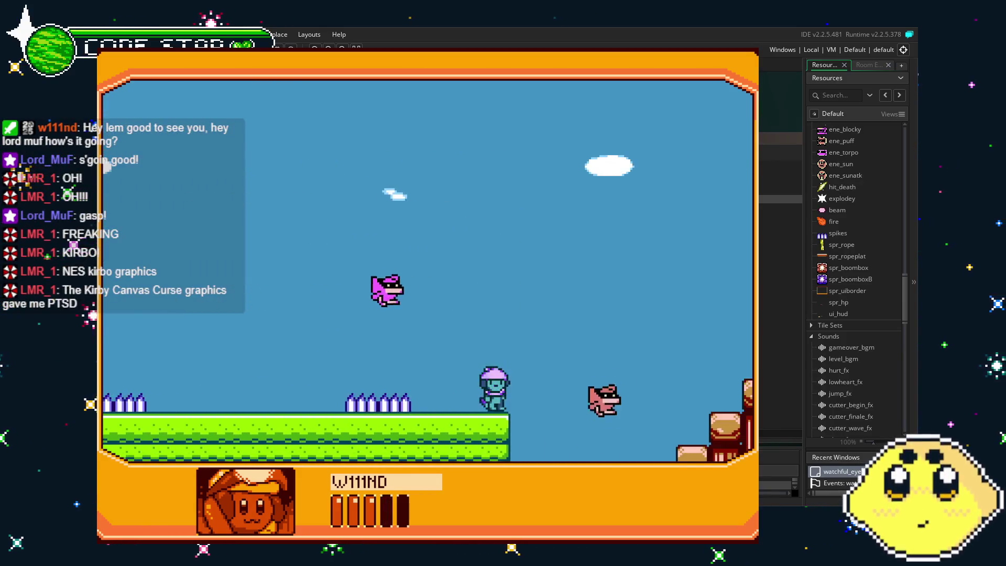
Switch to IGNI and fly up the pillar staircase over the enemies on the green building
{"action": "key", "text": "x"}
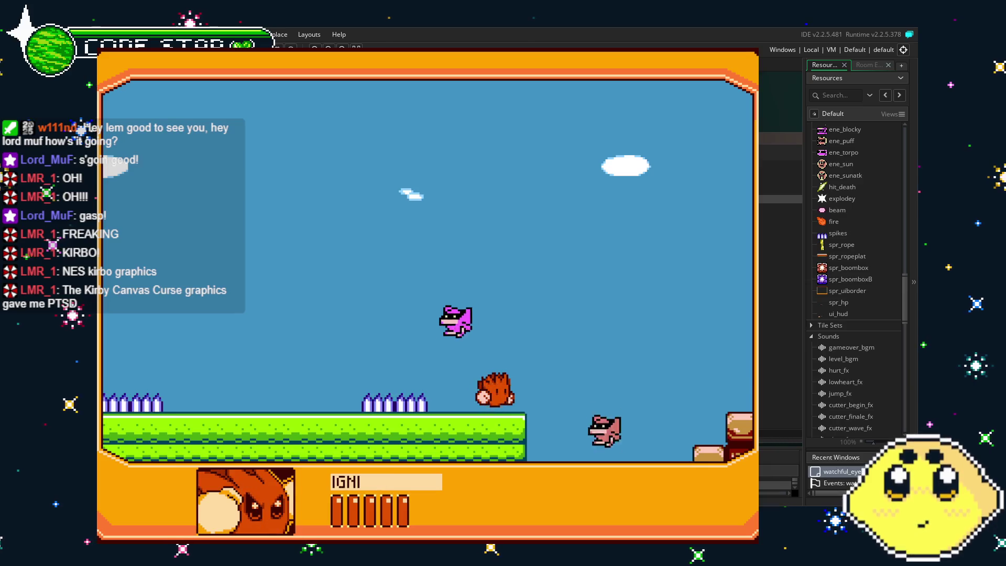
{"action": "key", "text": "z"}
{"action": "key", "text": "Right"}
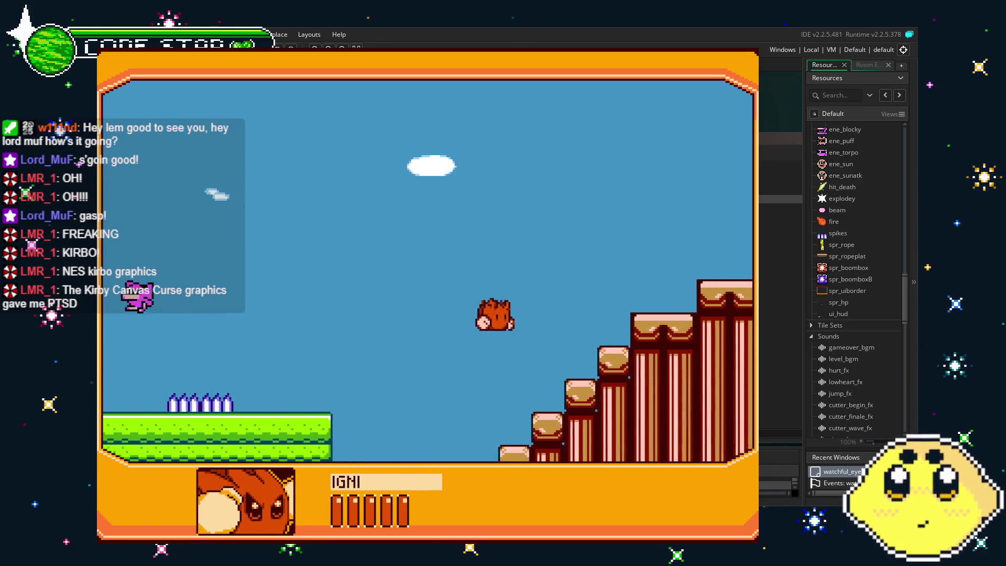
{"action": "key", "text": "z"}
{"action": "key", "text": "Right"}
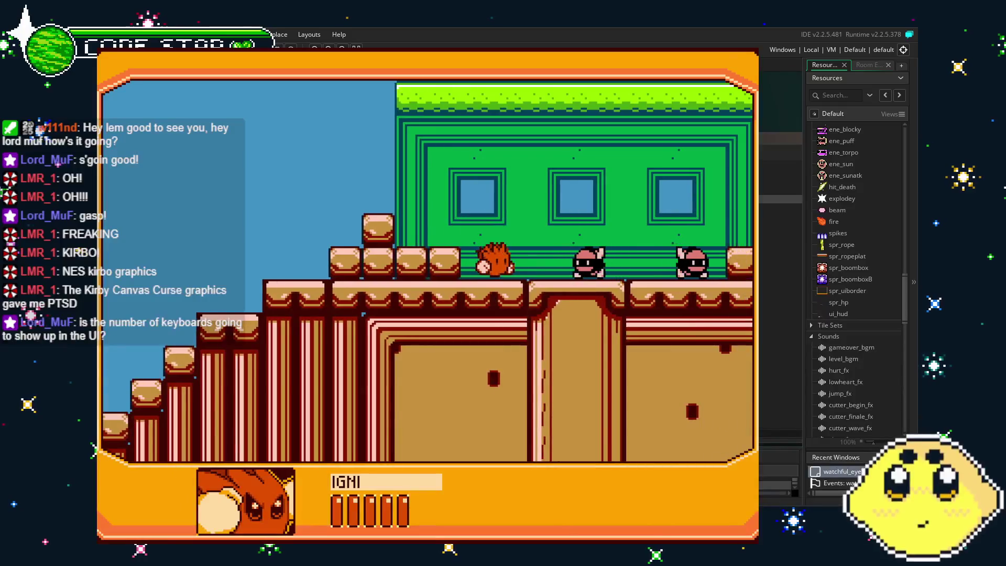
{"action": "key", "text": "z"}
{"action": "key", "text": "Right"}
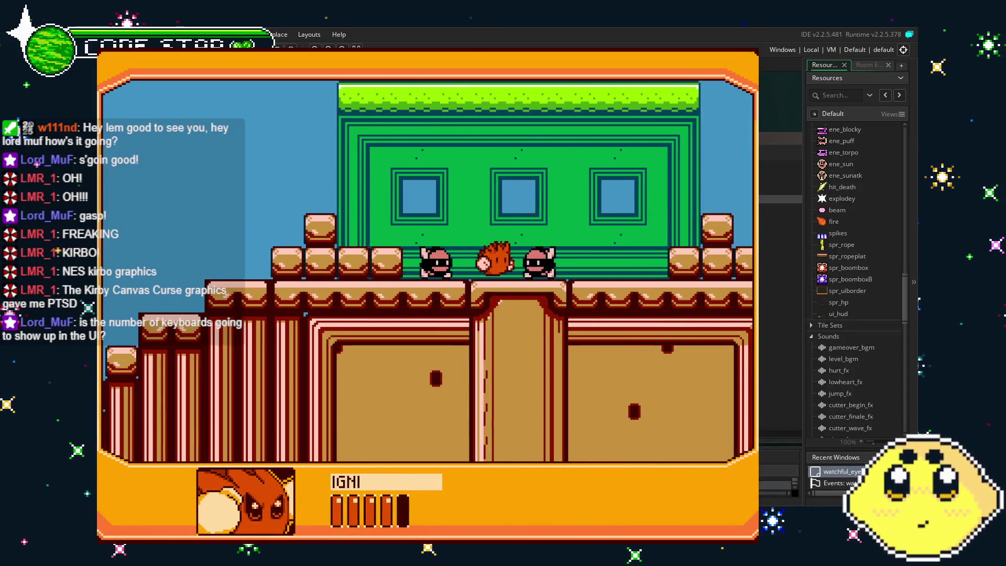
{"action": "key", "text": "z"}
{"action": "key", "text": "Right"}
{"action": "key", "text": "z"}
{"action": "key", "text": "Left"}
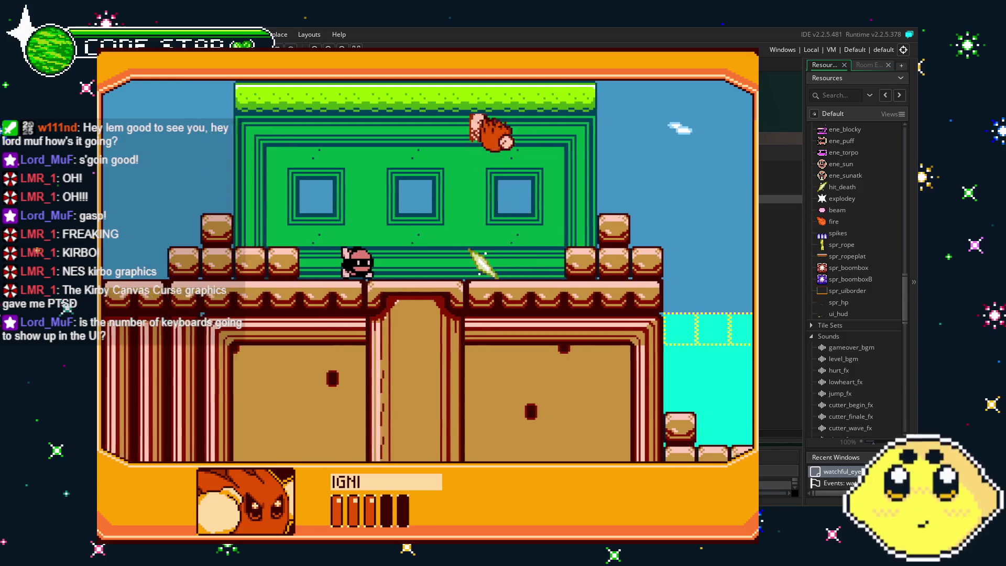
Switch to NOBLELEMON, swim right through the water and land on the grass building
{"action": "key", "text": "x"}
{"action": "key", "text": "Left"}
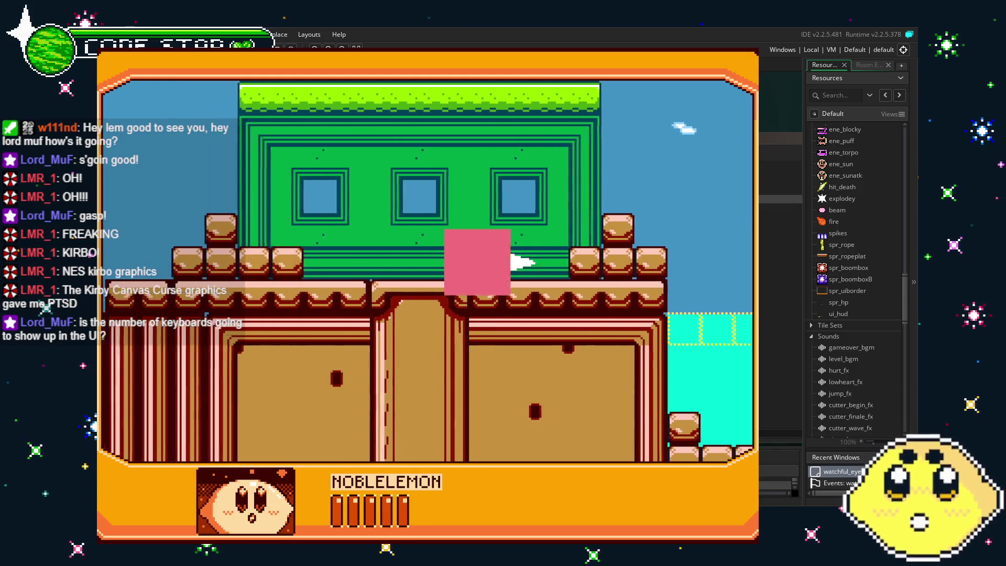
{"action": "key", "text": "Right"}
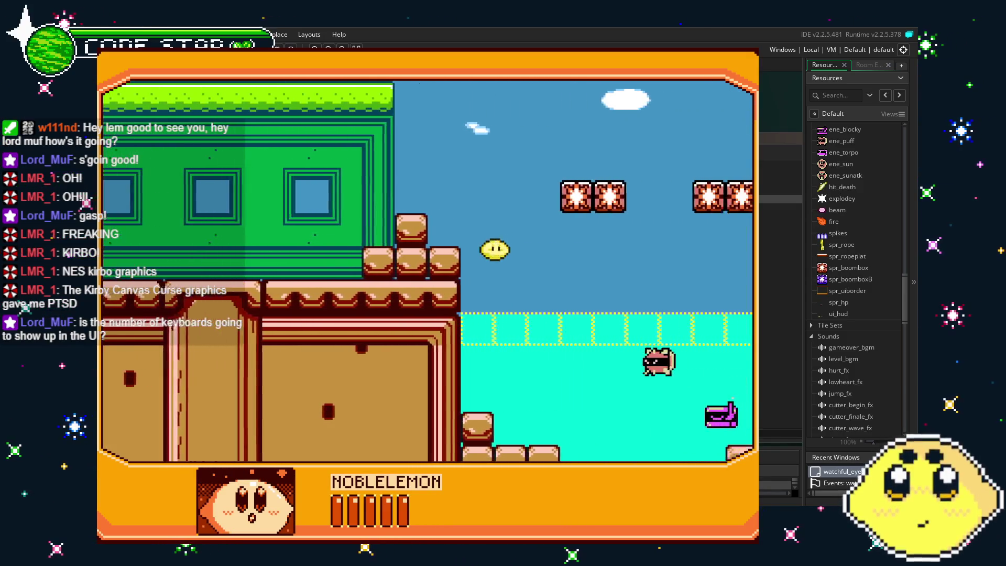
{"action": "key", "text": "Right"}
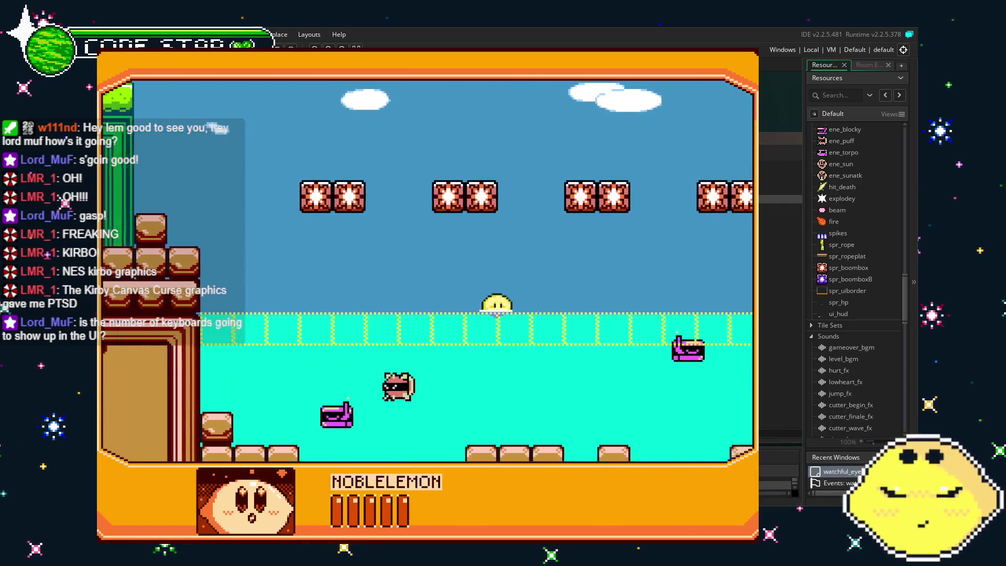
{"action": "key", "text": "Right"}
{"action": "key", "text": "z"}
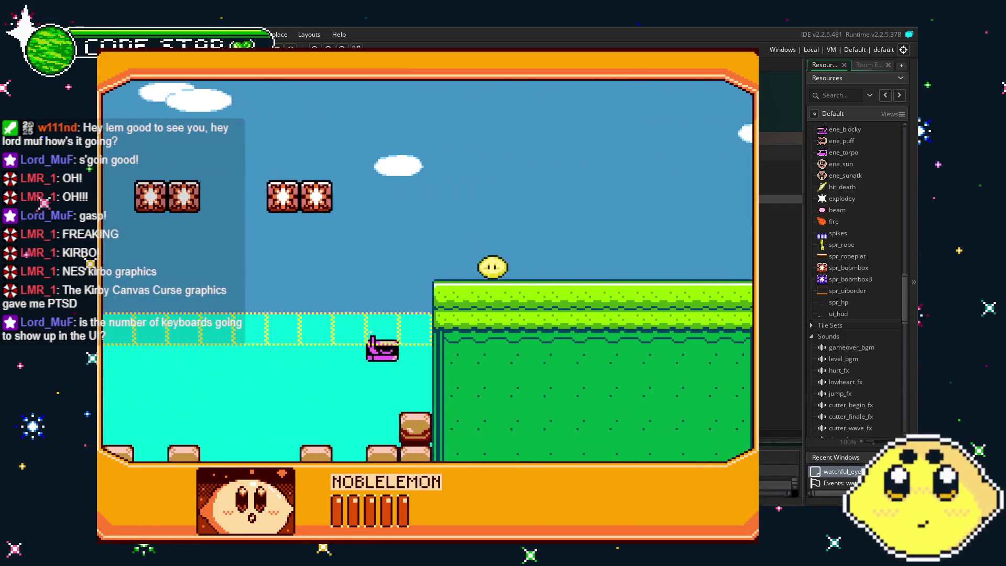
Switch back to IGNI, swim left, and float over the brick steps
{"action": "key", "text": "Left"}
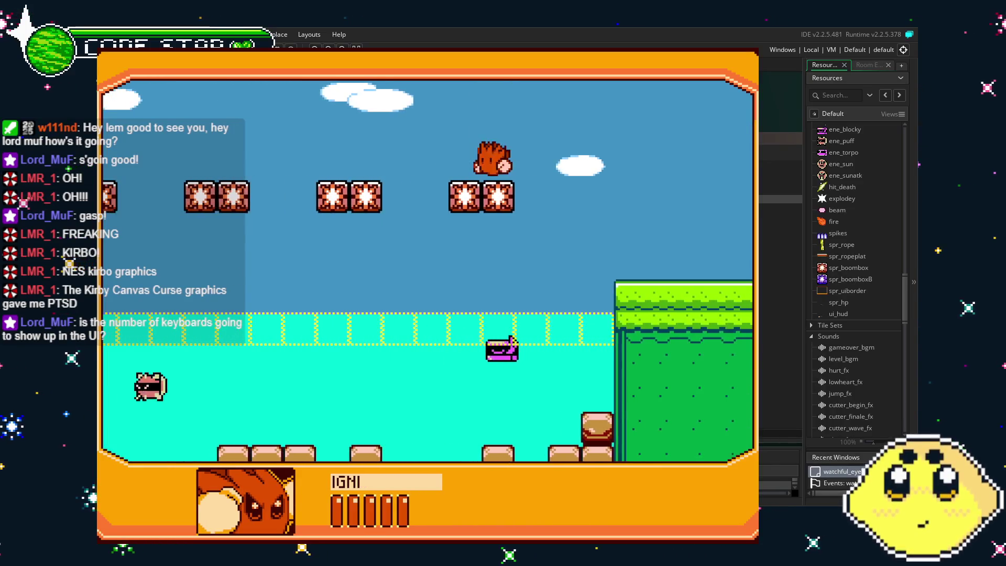
{"action": "key", "text": "Left"}
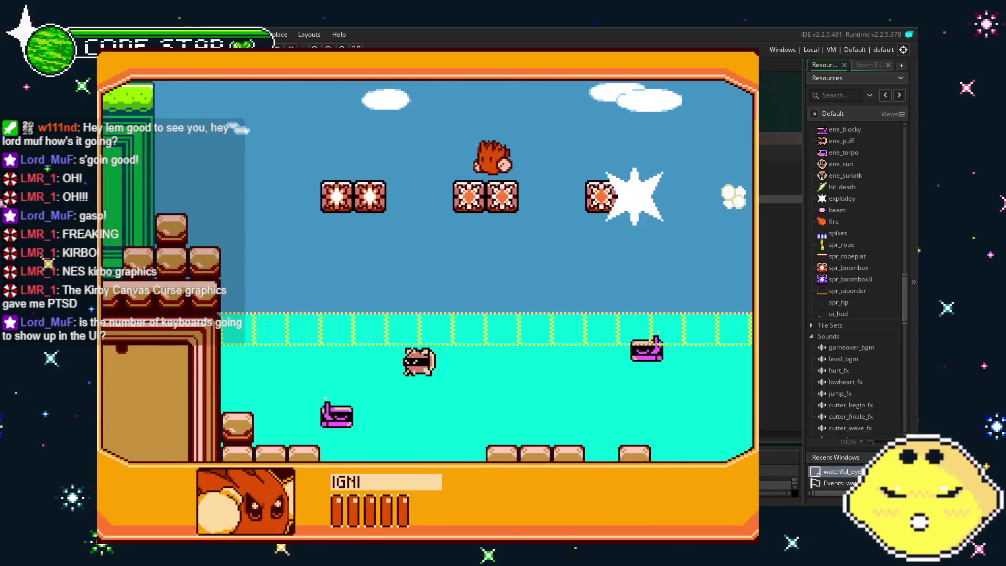
{"action": "key", "text": "z"}
{"action": "key", "text": "Left"}
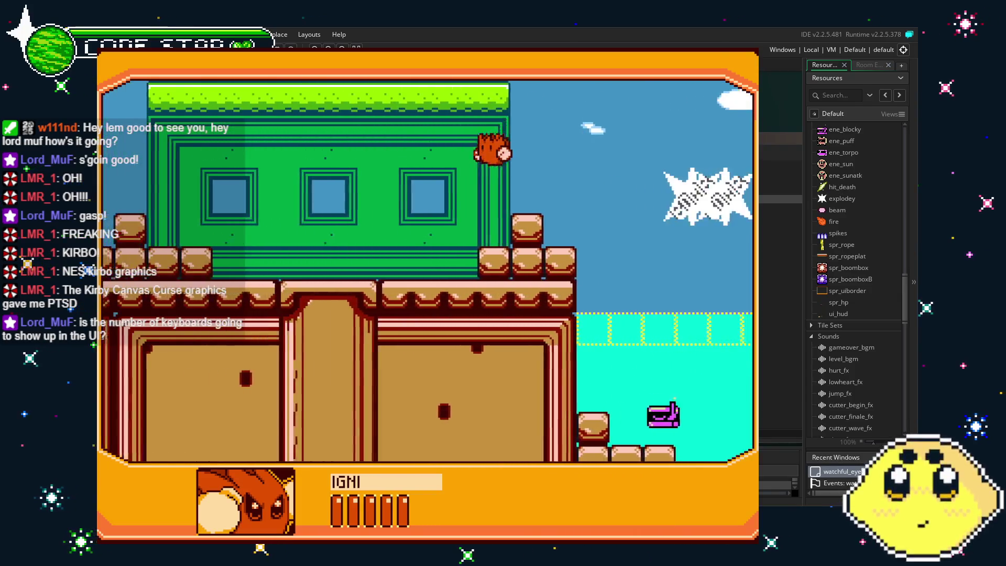
{"action": "key", "text": "Left"}
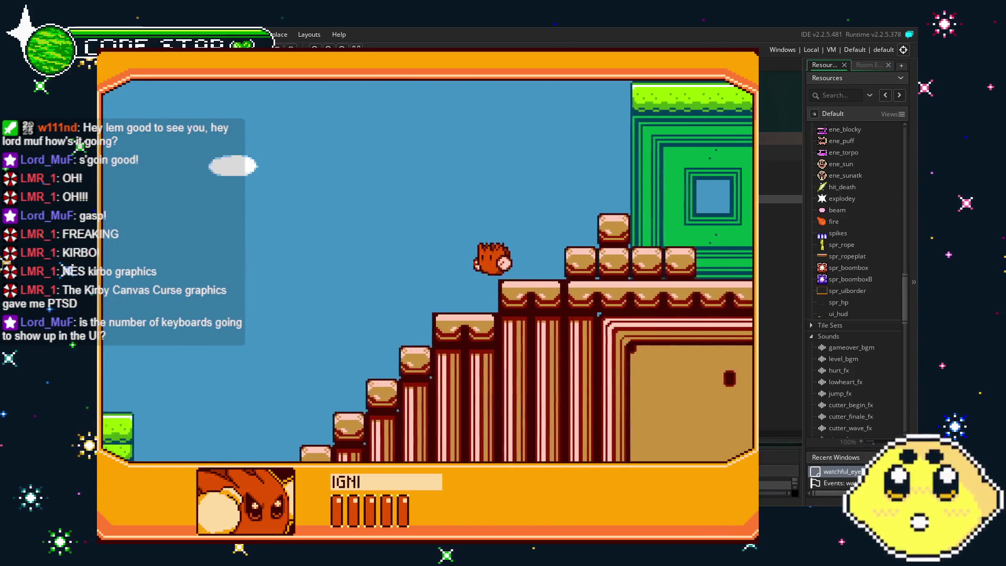
Switch to VAULT, move left over the spiked grass, then close the game
{"action": "key", "text": "Left"}
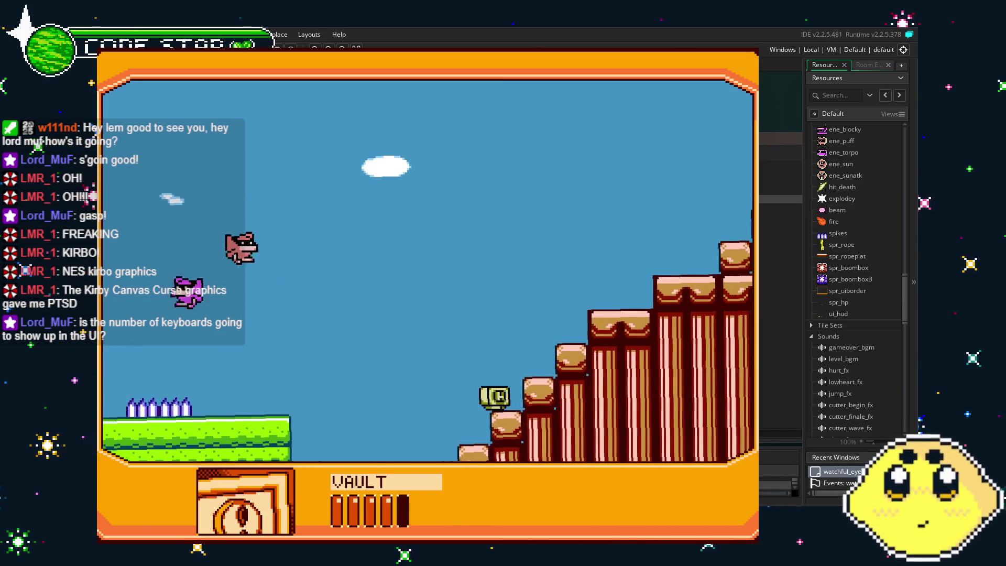
{"action": "key", "text": "Right"}
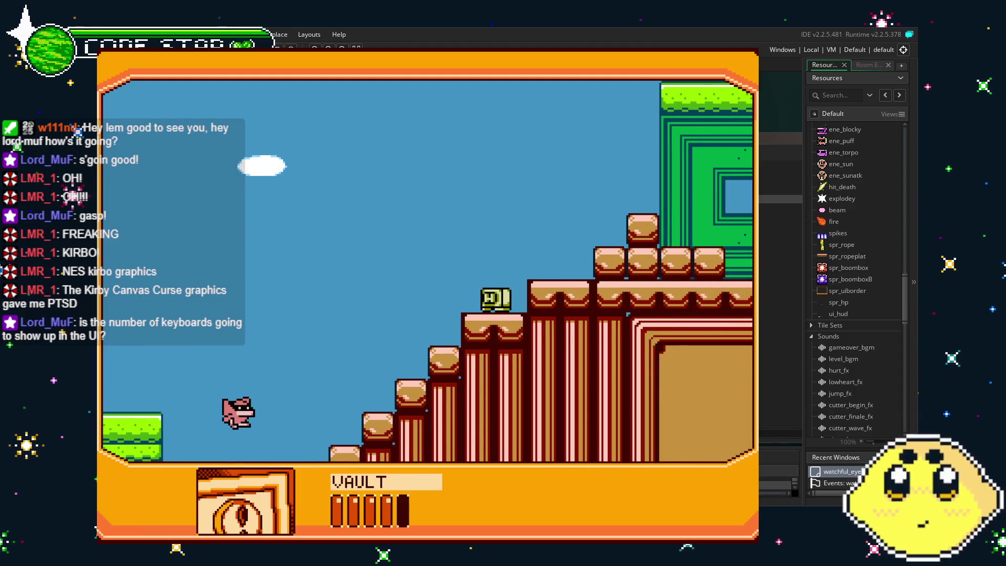
{"action": "key", "text": "Left"}
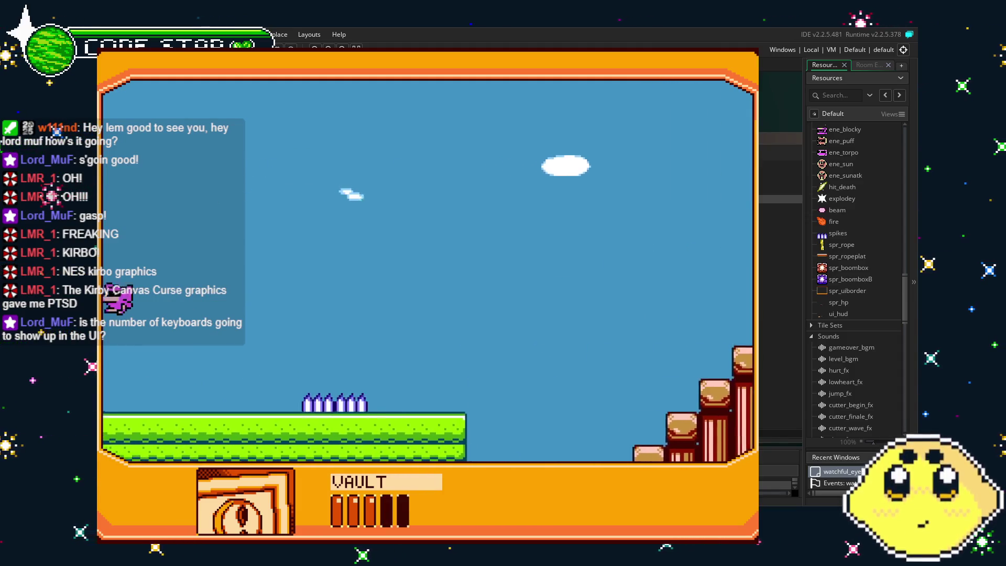
{"action": "key", "text": "Left"}
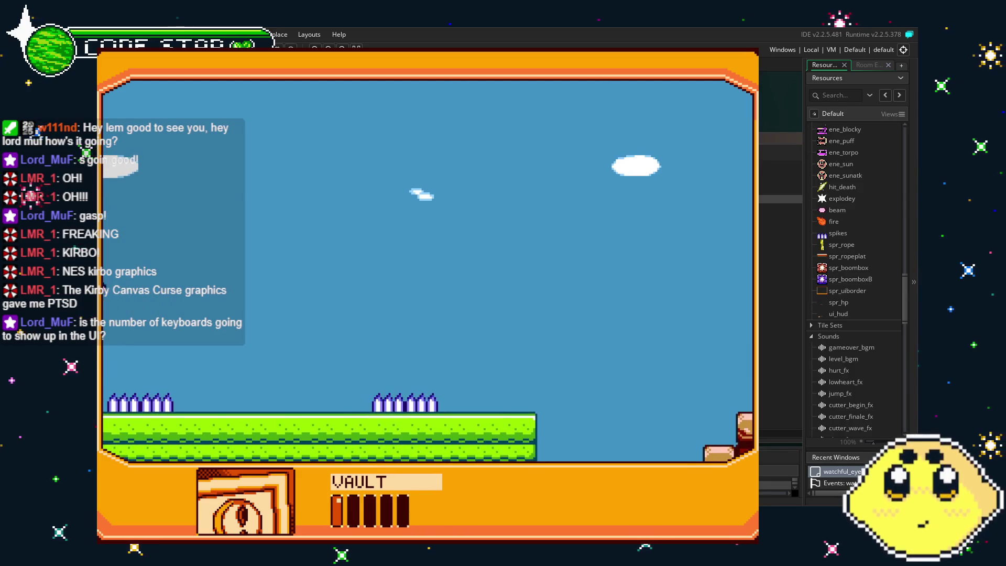
{"action": "key", "text": "Escape"}
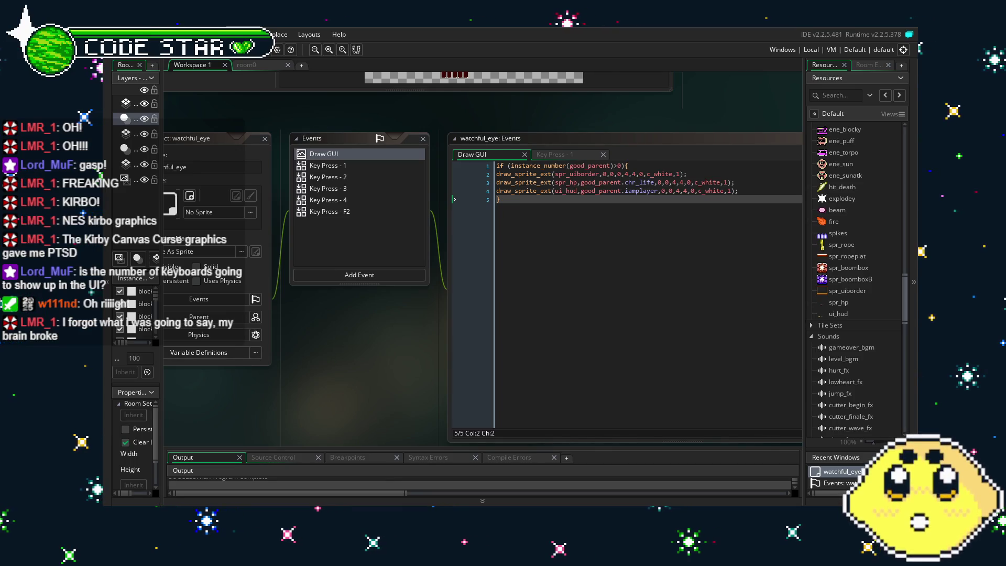
{"action": "mouse_move", "coordinate": [347, 364]}
{"action": "left_mouse_down"}
{"action": "mouse_move", "coordinate": [388, 343]}
{"action": "mouse_move", "coordinate": [355, 343]}
{"action": "left_mouse_up"}
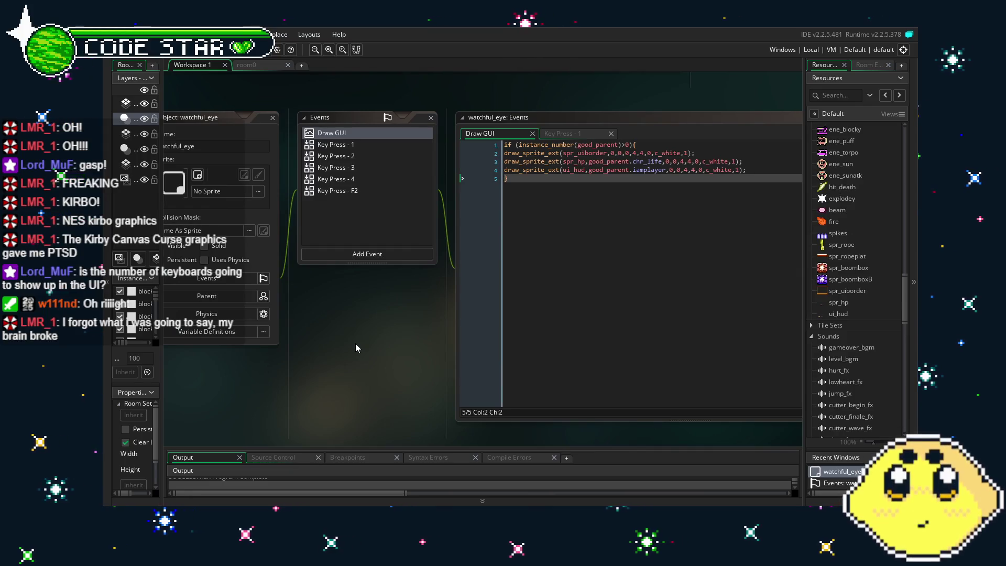
{"action": "left_click_drag", "start_coordinate": [356, 344], "coordinate": [332, 350]}
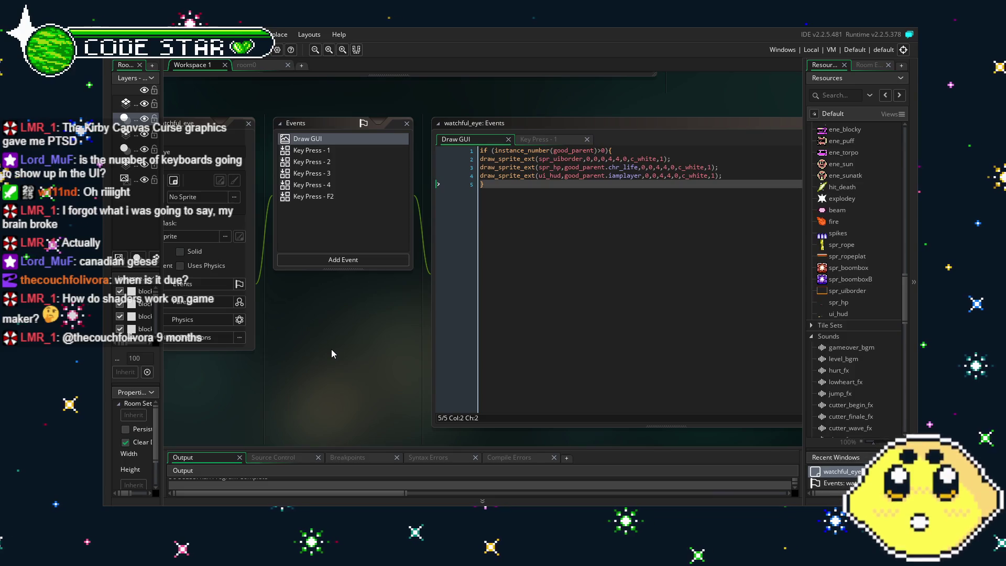
{"action": "mouse_move", "coordinate": [325, 368]}
{"action": "left_mouse_down"}
{"action": "mouse_move", "coordinate": [382, 341]}
{"action": "mouse_move", "coordinate": [363, 342]}
{"action": "left_mouse_up"}
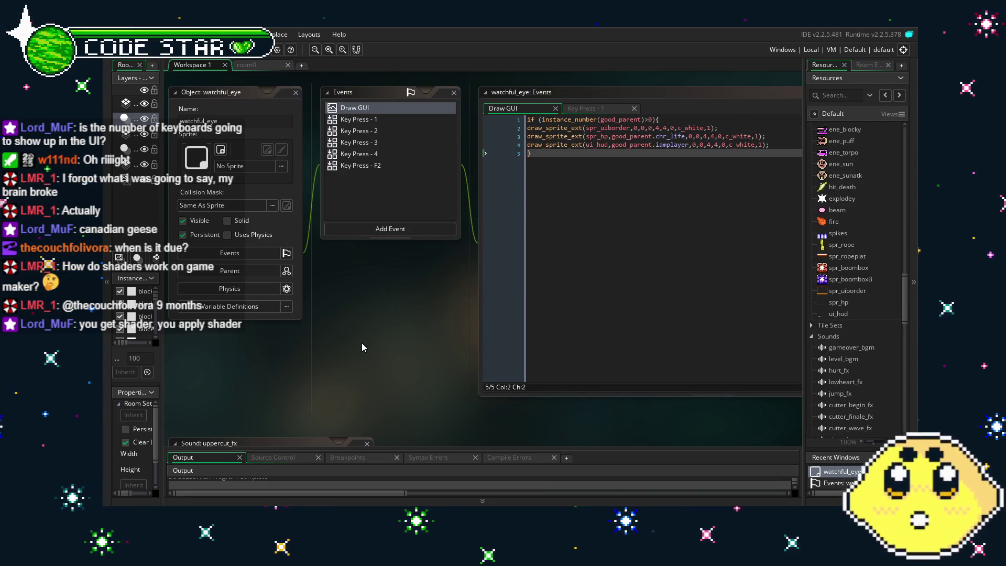
{"action": "left_click_drag", "start_coordinate": [345, 351], "coordinate": [338, 356]}
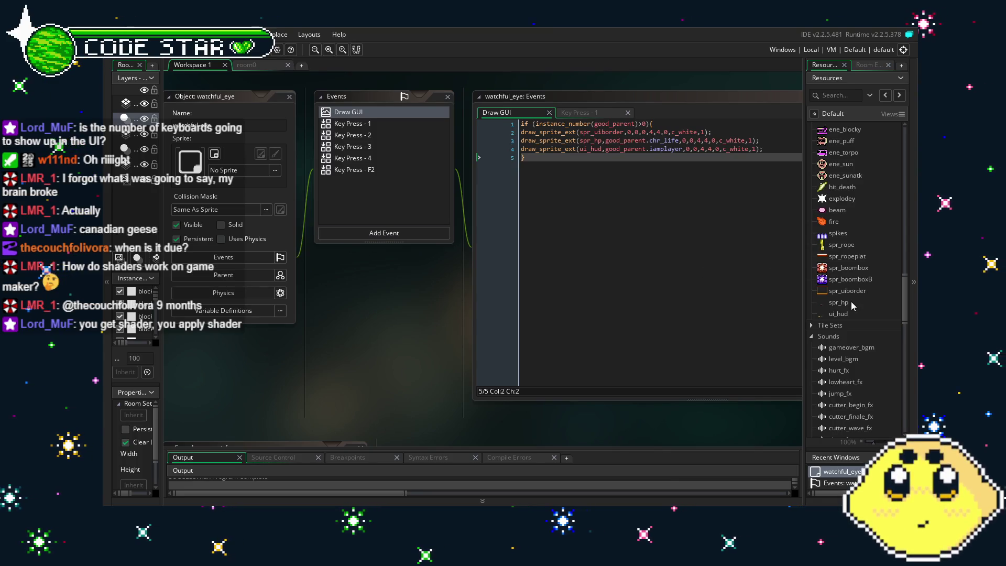
{"action": "scroll", "coordinate": [817, 358], "scroll_direction": "down", "scroll_amount": 3}
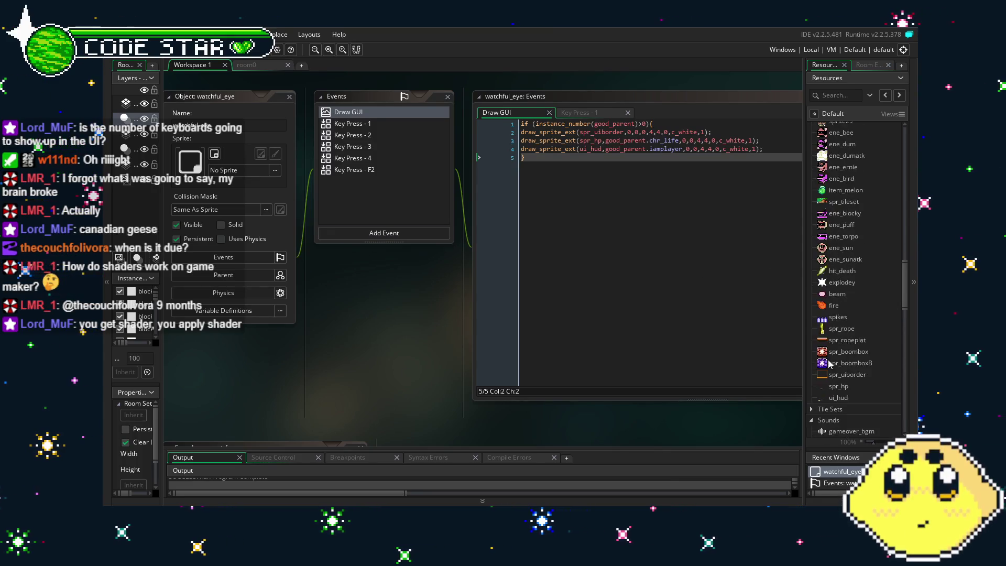
{"action": "scroll", "coordinate": [830, 363], "scroll_direction": "down", "scroll_amount": 6}
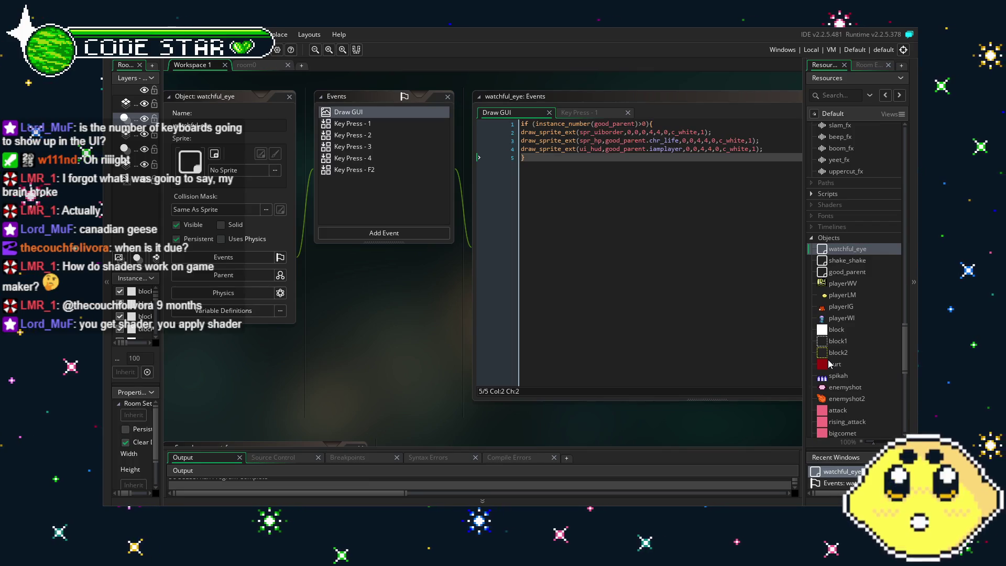
{"action": "left_click_drag", "start_coordinate": [422, 405], "coordinate": [396, 399]}
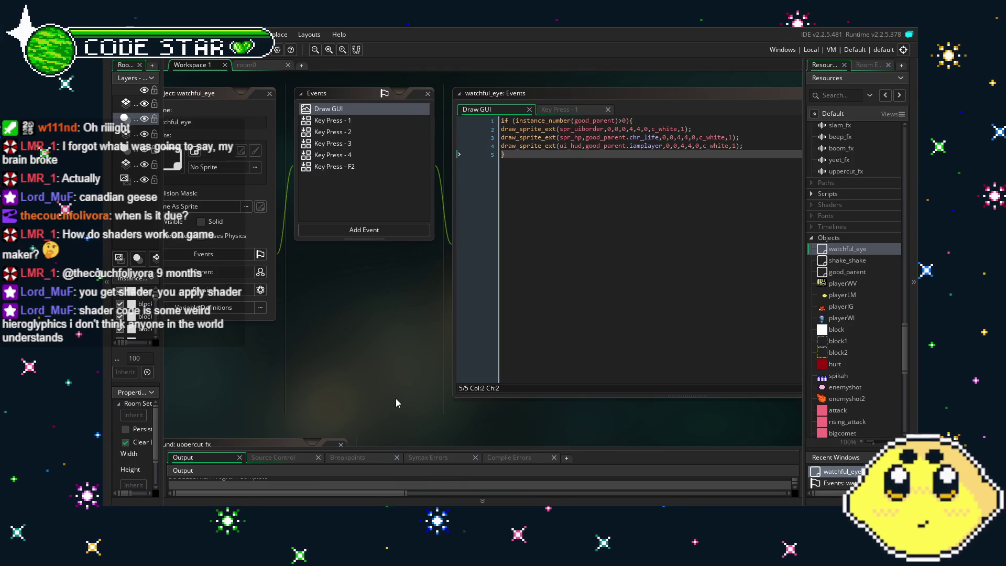
{"action": "left_click_drag", "start_coordinate": [398, 402], "coordinate": [411, 401]}
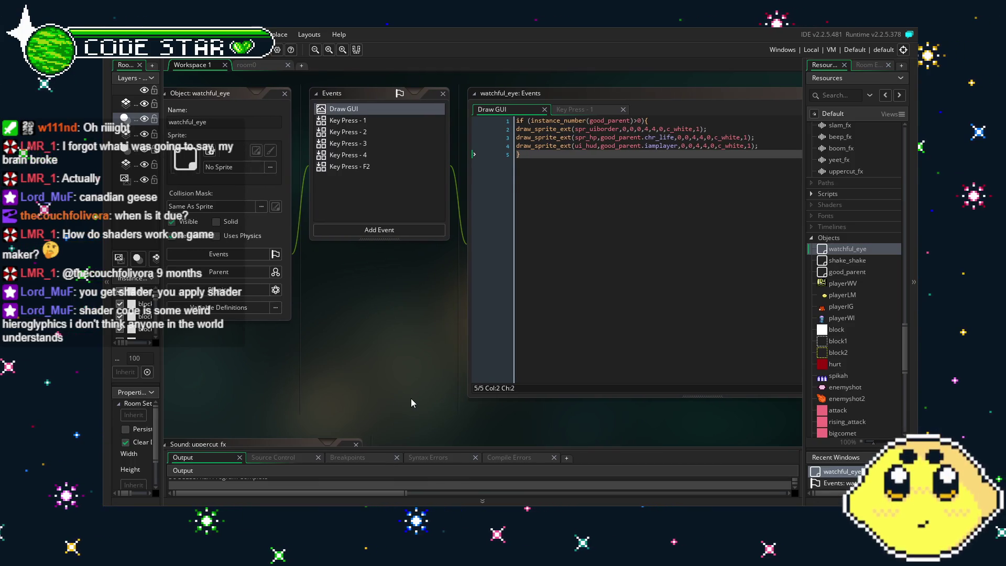
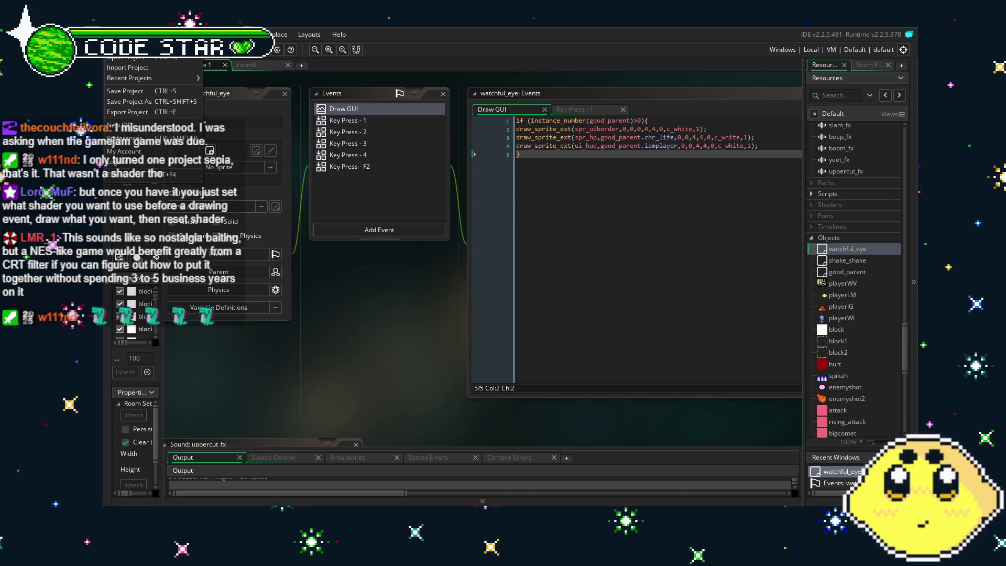
Save the project from the File menu, keeping the Castle3 room and spr_items sprite editors open
{"action": "left_click", "coordinate": [116, 34]}
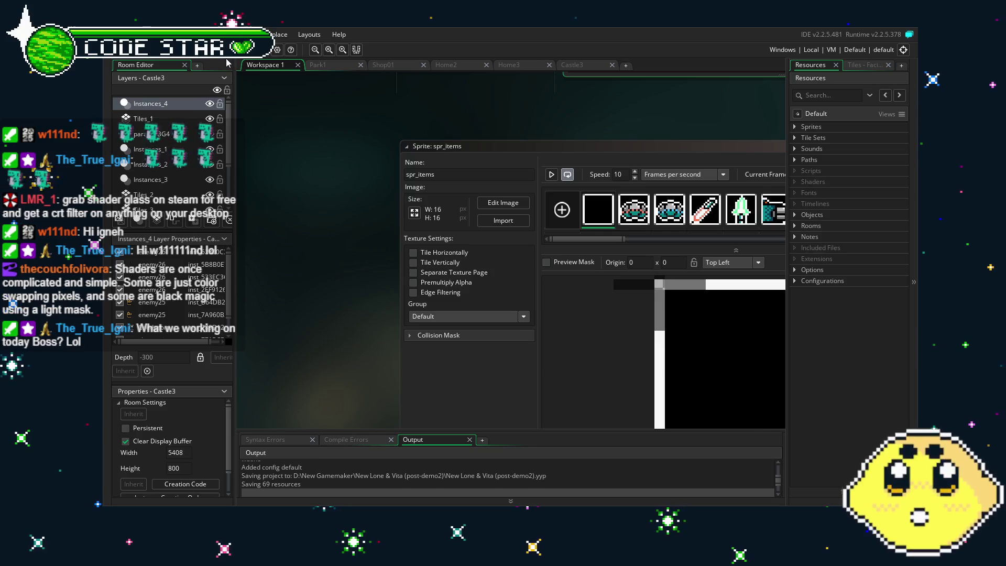
Build and launch the game with F5 so scripts start compiling
{"action": "key", "text": "F5"}
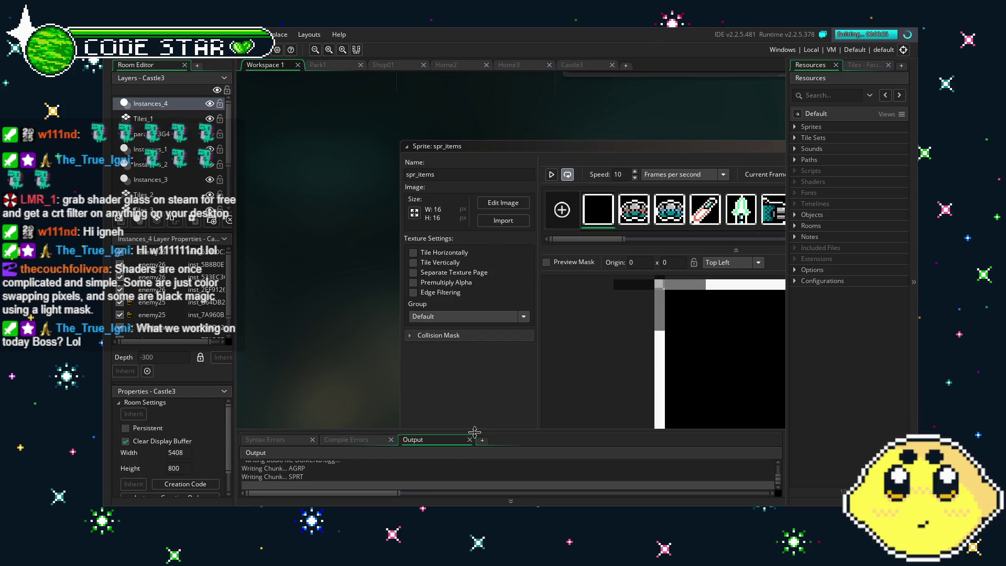
Enlarge the Output panel and let the build finish until the Lone & Vita title screen appears
{"action": "left_click_drag", "start_coordinate": [475, 431], "coordinate": [478, 392]}
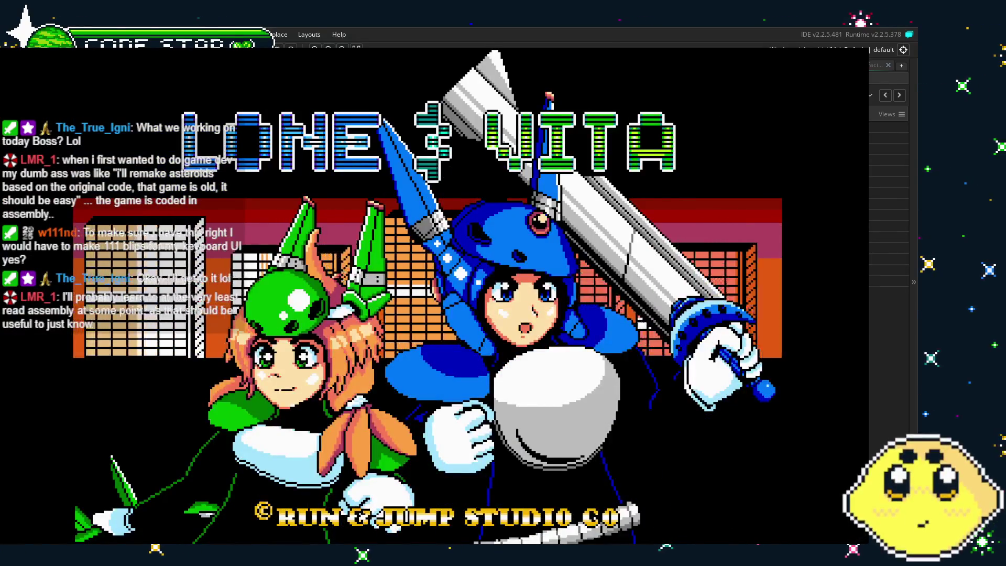
Start a SOLO game from the title screen and walk the hero right into the city stage
{"action": "key", "text": "Return"}
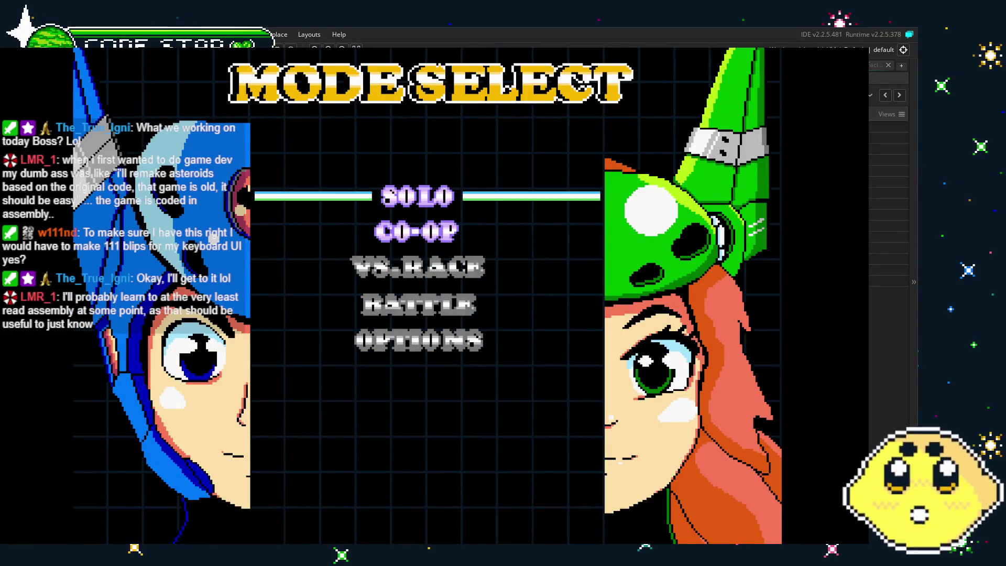
{"action": "key", "text": "Return"}
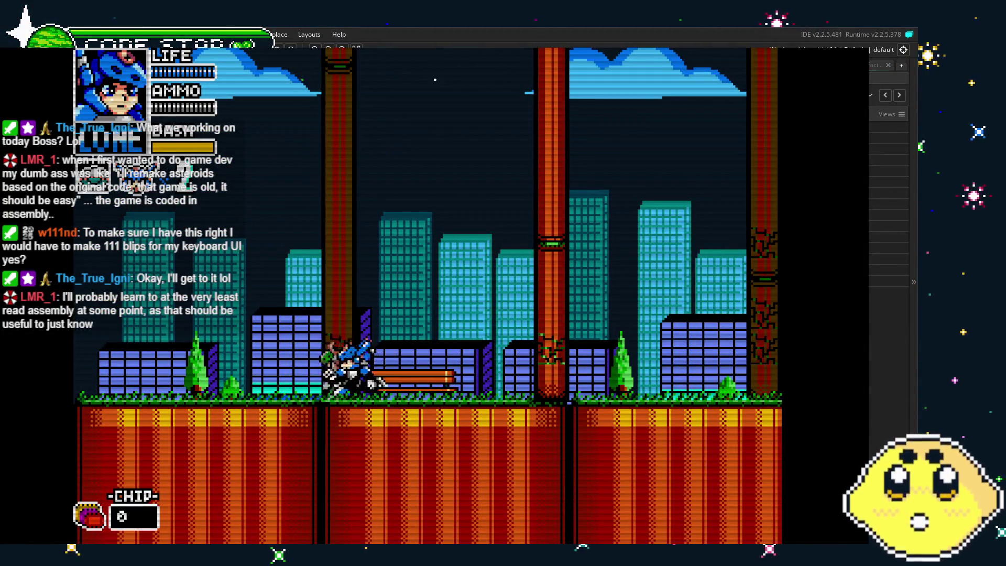
{"action": "key", "text": "Right"}
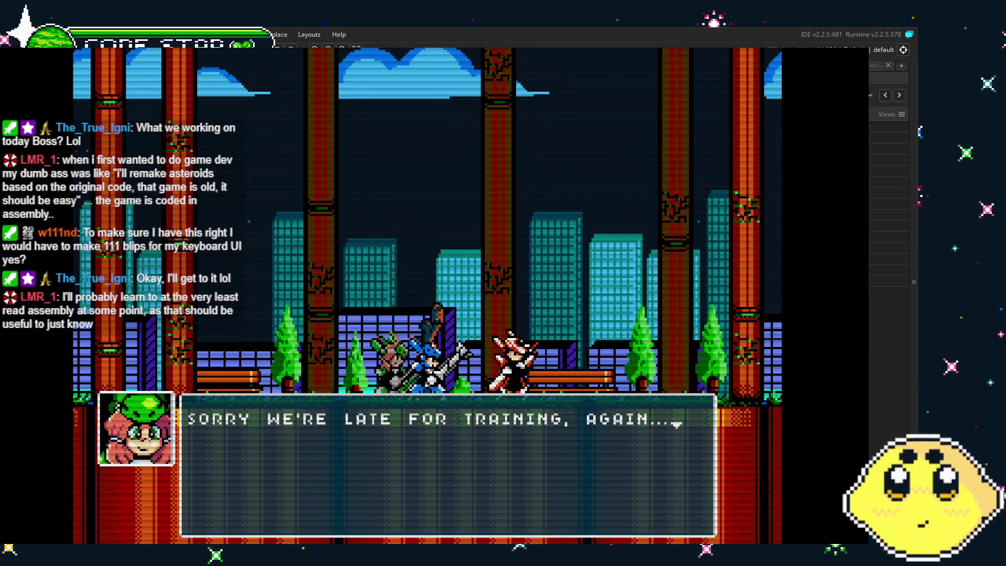
Advance through the opening character dialogue line by line
{"action": "key", "text": "z"}
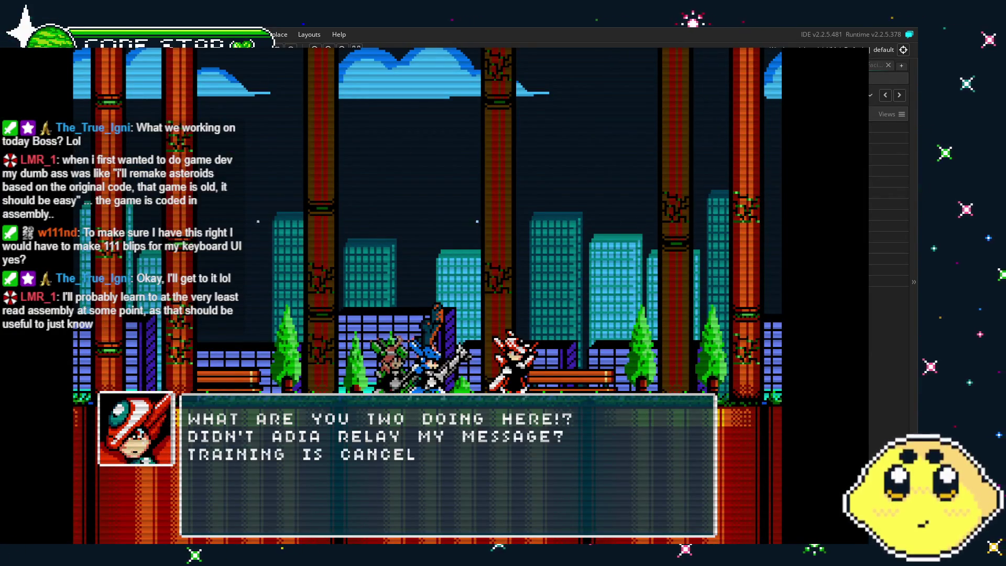
{"action": "key", "text": "z"}
{"action": "key", "text": "z"}
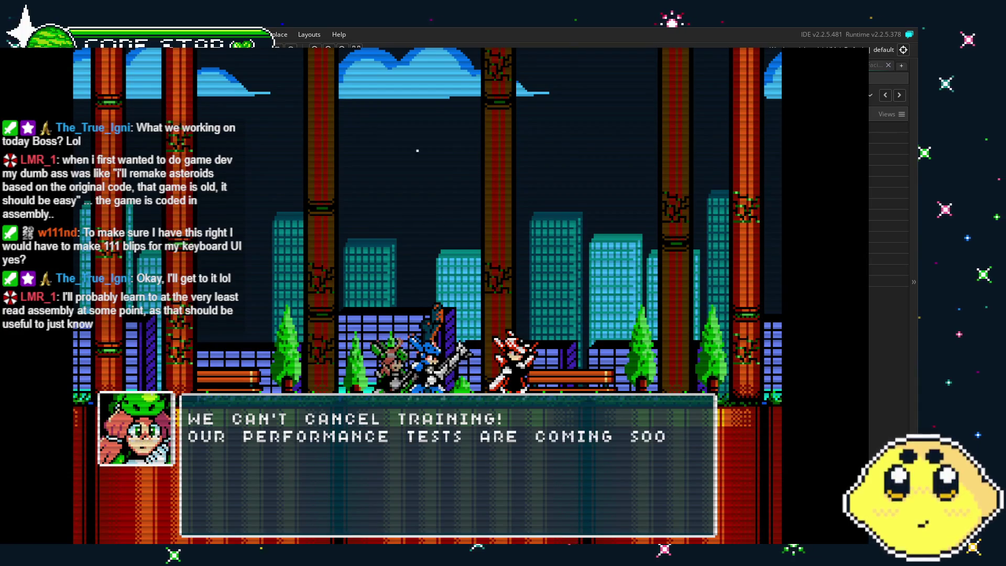
{"action": "key", "text": "z"}
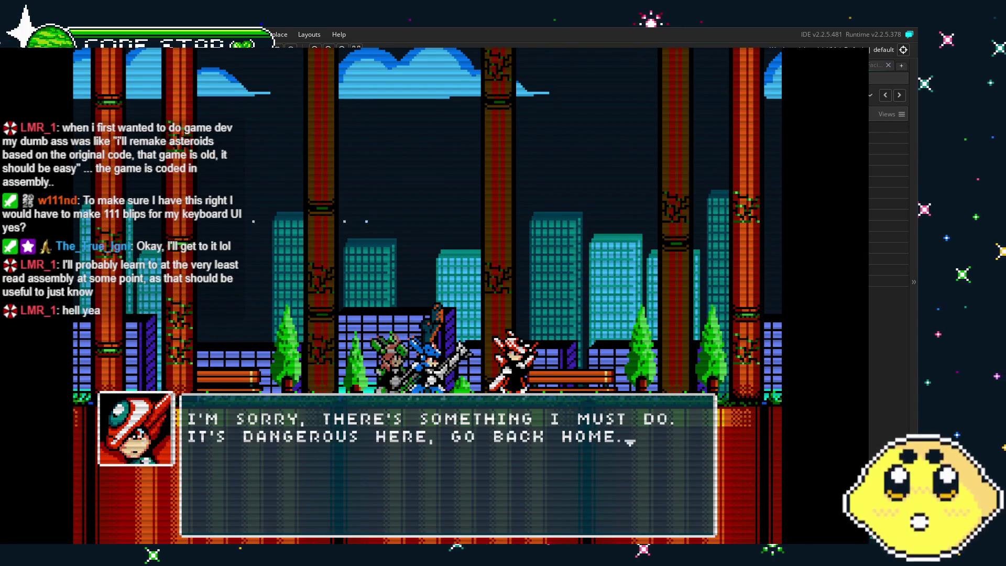
{"action": "key", "text": "z"}
{"action": "key", "text": "z"}
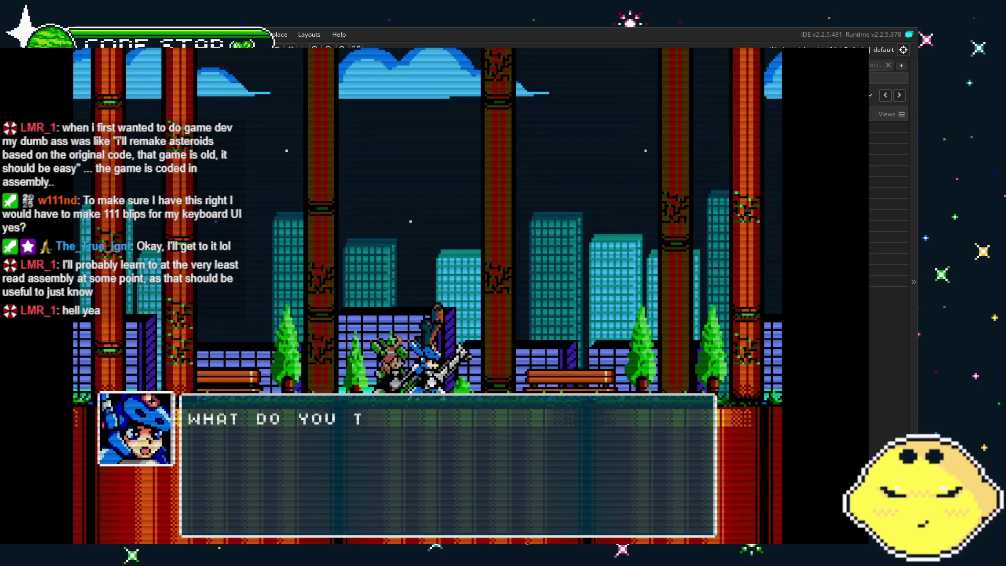
{"action": "key", "text": "z"}
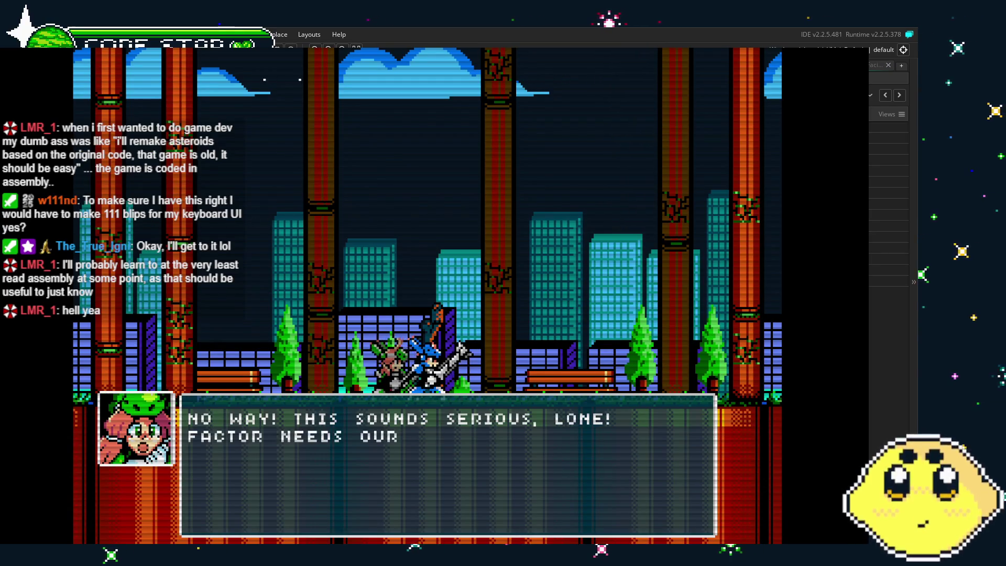
{"action": "key", "text": "z"}
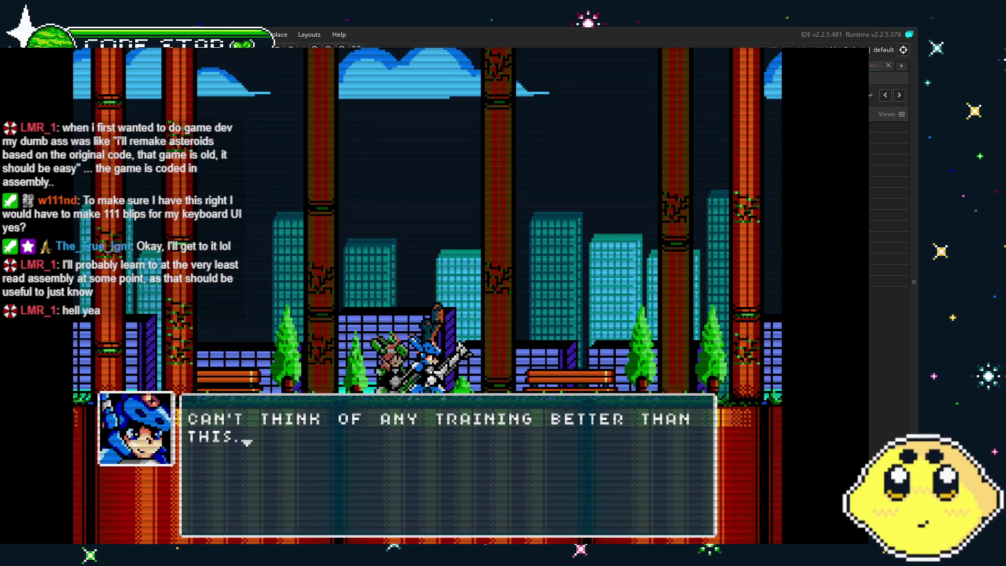
{"action": "key", "text": "z"}
{"action": "key", "text": "z"}
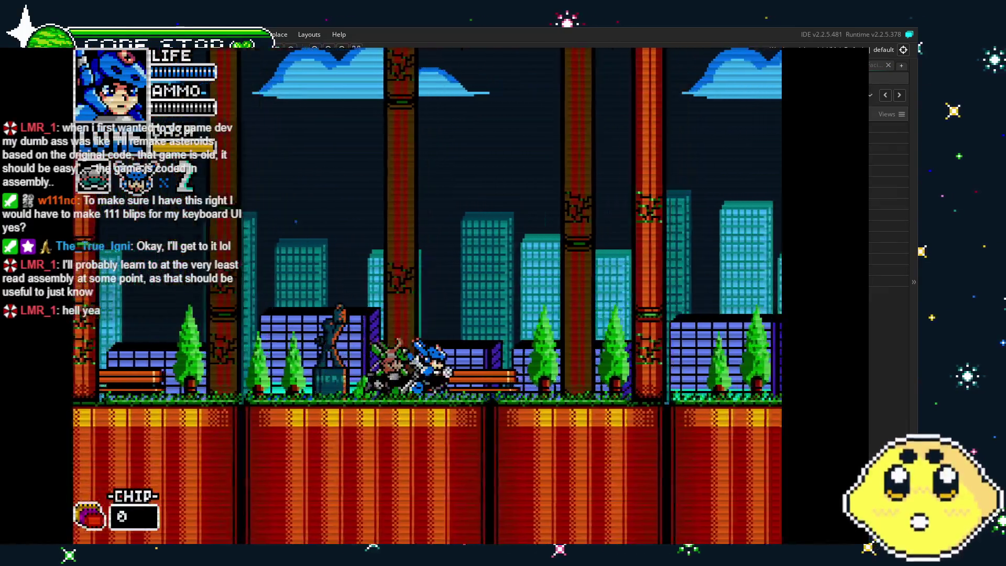
Climb the first ladder, reach the orange platform and destroy the nearby enemy
{"action": "key", "text": "Right"}
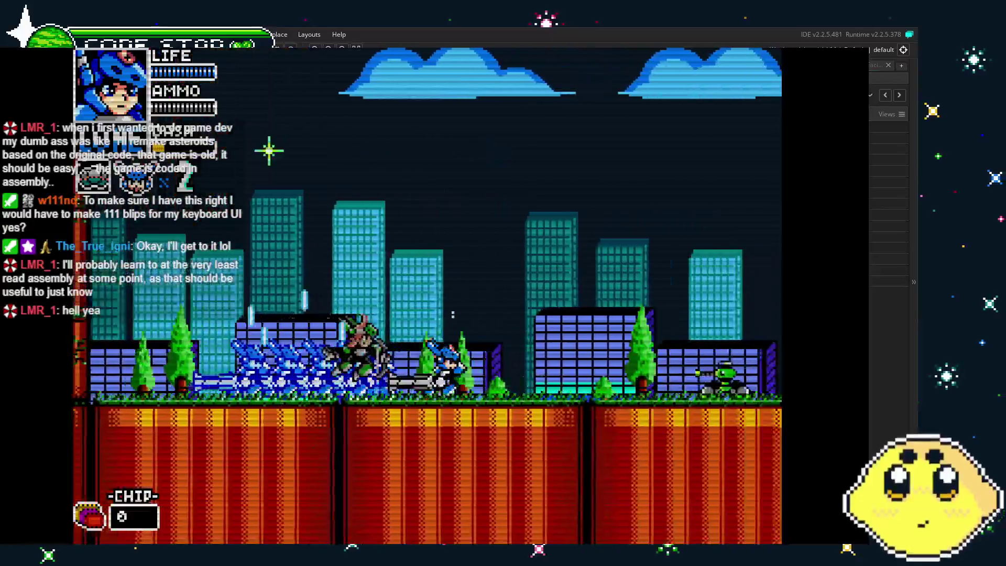
{"action": "key", "text": "z"}
{"action": "key", "text": "x"}
{"action": "key", "text": "Right"}
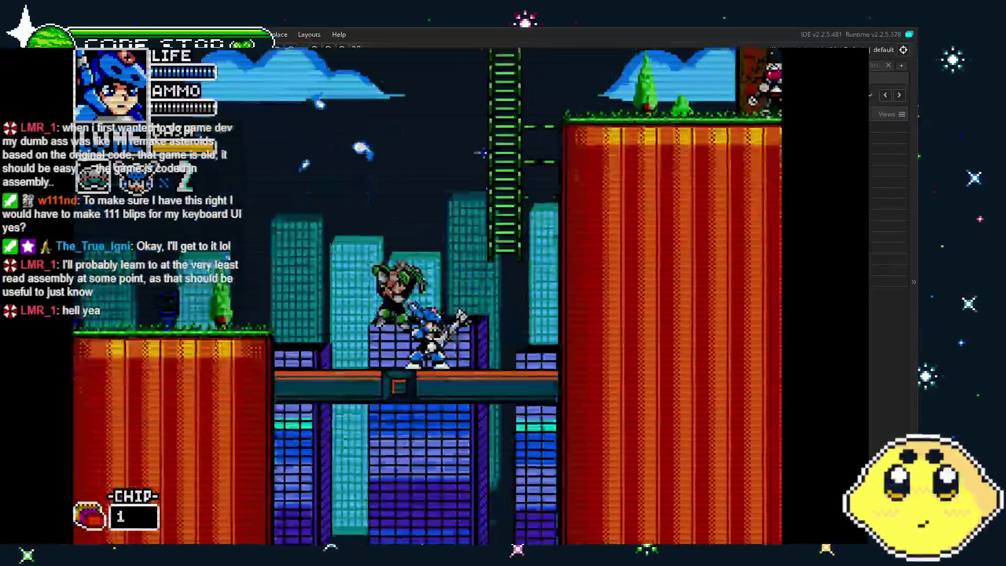
{"action": "key", "text": "Up"}
{"action": "key", "text": "z"}
{"action": "key", "text": "Right"}
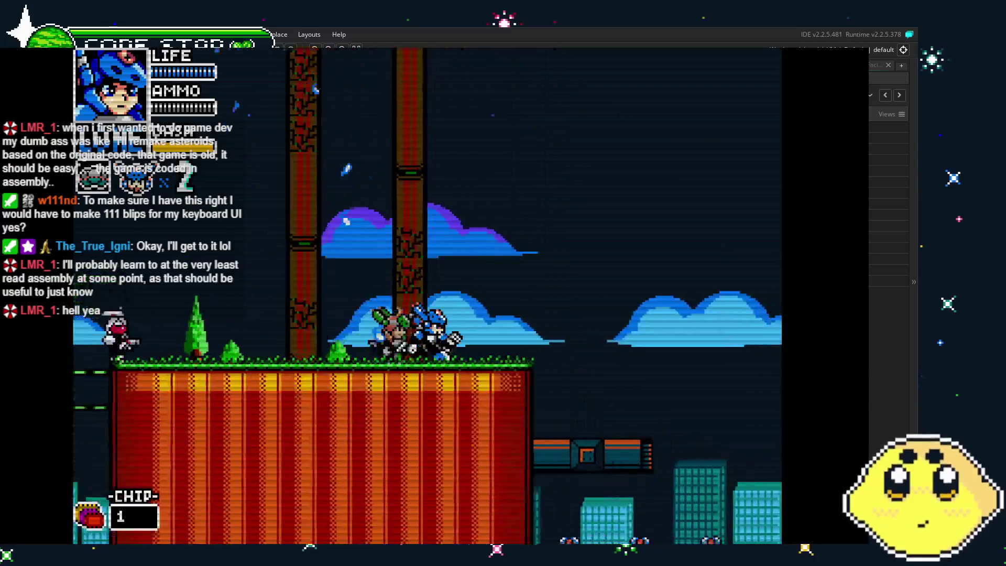
{"action": "key", "text": "x"}
{"action": "key", "text": "z"}
{"action": "key", "text": "x"}
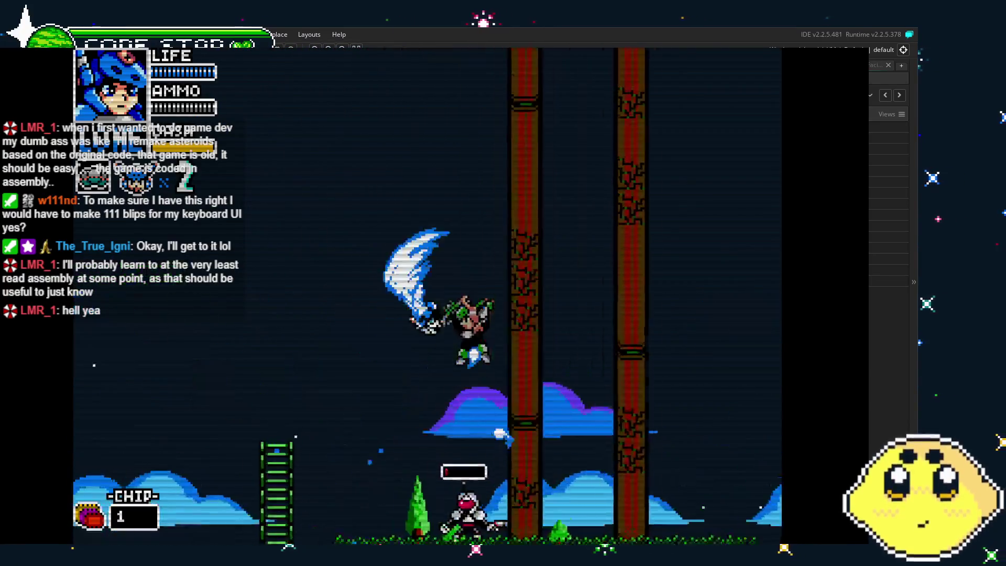
Drop into the city area, clear the upper ledge, and jump onto the grassy cliff
{"action": "key", "text": "Right"}
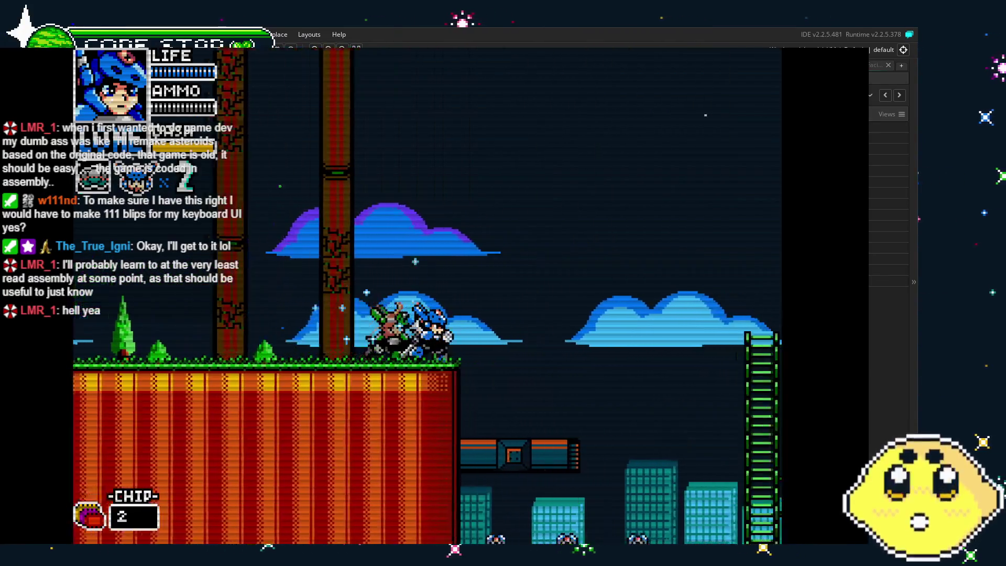
{"action": "key", "text": "Up"}
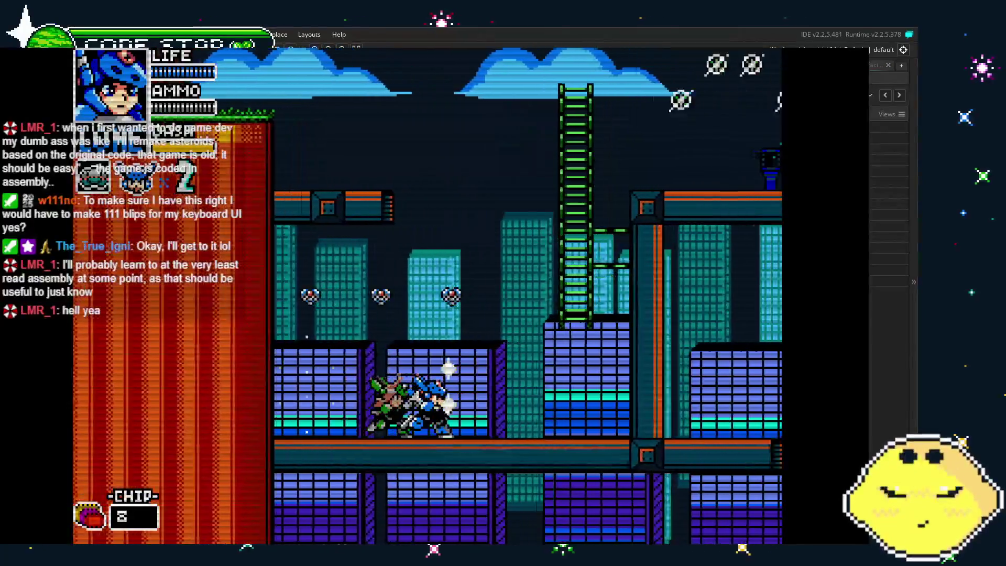
{"action": "key", "text": "x"}
{"action": "key", "text": "Left"}
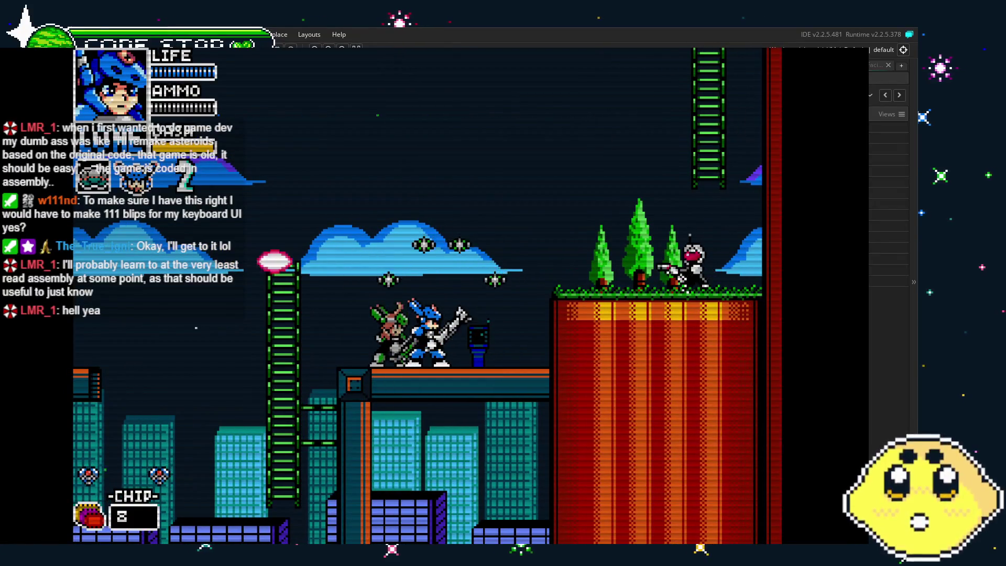
{"action": "key", "text": "Left"}
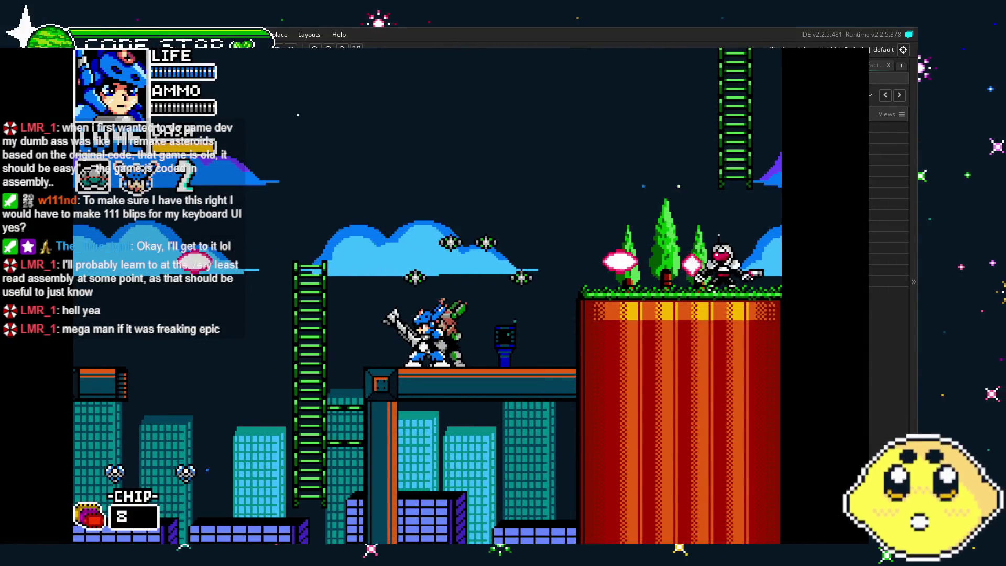
{"action": "key", "text": "Right"}
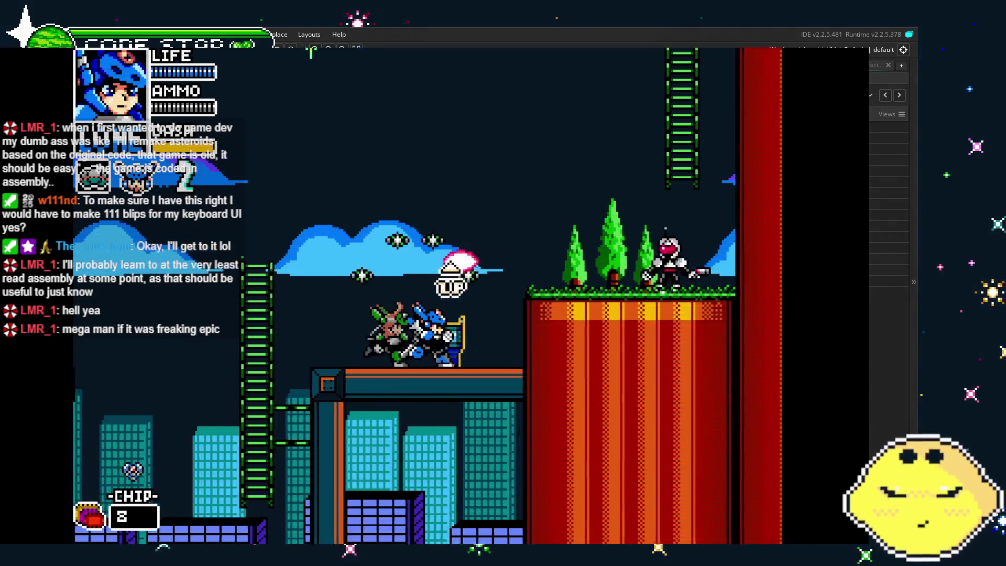
{"action": "key", "text": "Right"}
{"action": "key", "text": "z"}
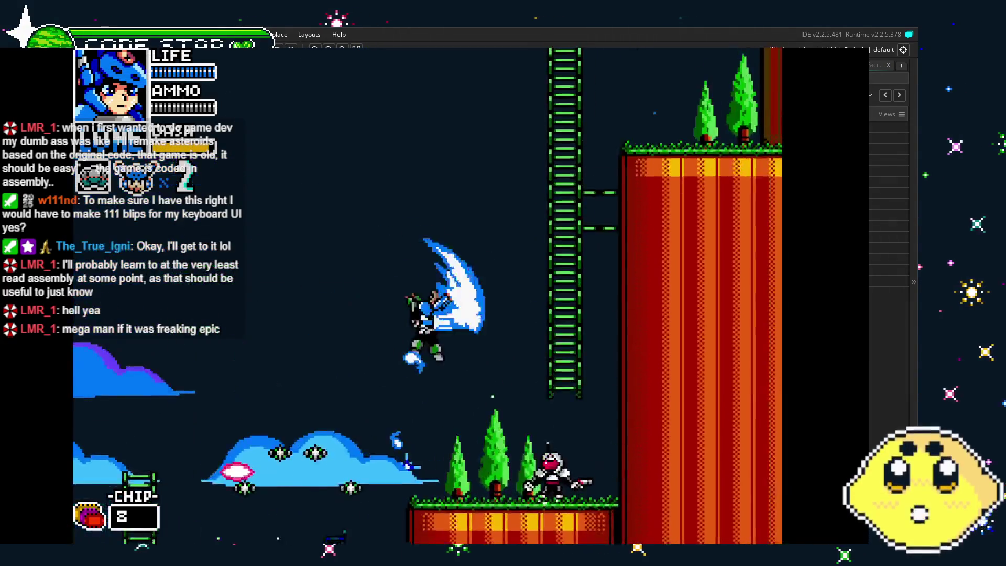
{"action": "key", "text": "x"}
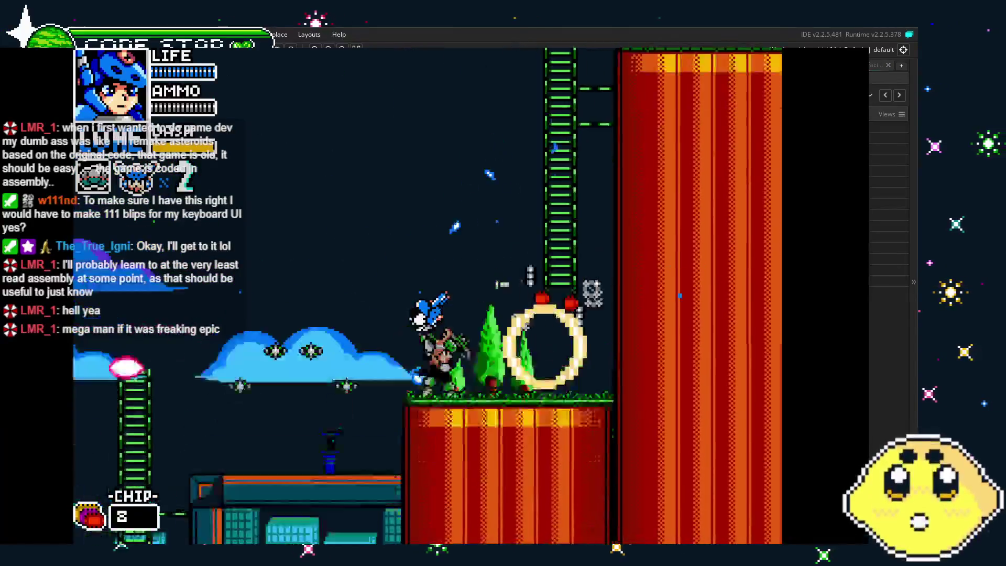
Push right through the park, slashing and firing at enemies down to the lower ground
{"action": "key", "text": "Right"}
{"action": "key", "text": "x"}
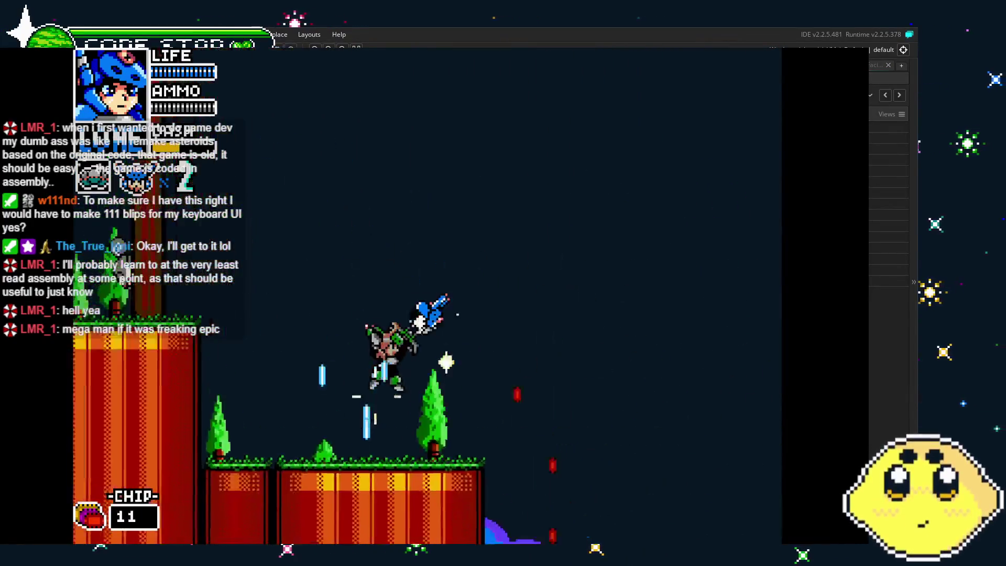
{"action": "key", "text": "Right"}
{"action": "key", "text": "x"}
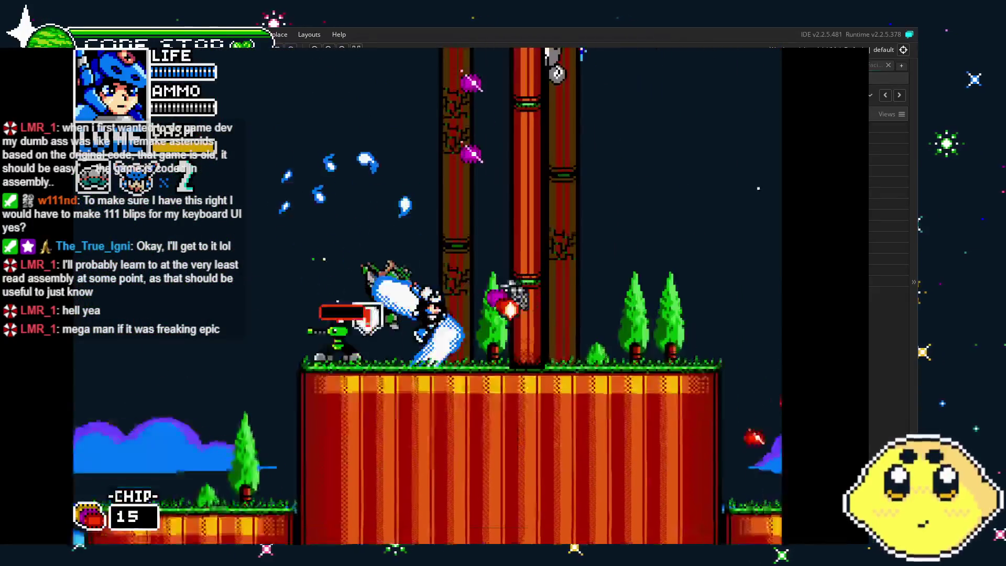
{"action": "key", "text": "Right"}
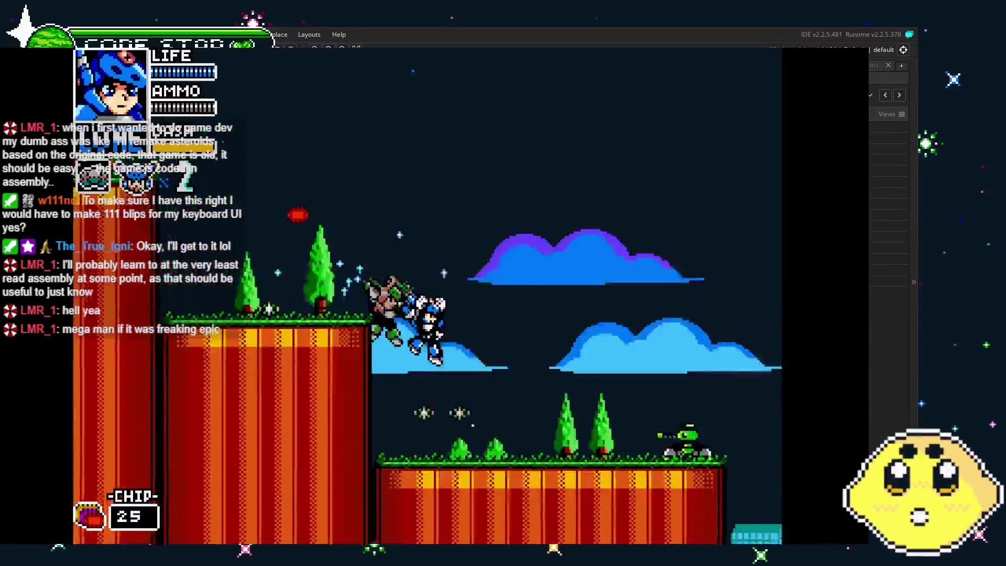
{"action": "key", "text": "x"}
{"action": "key", "text": "Right"}
{"action": "key", "text": "x"}
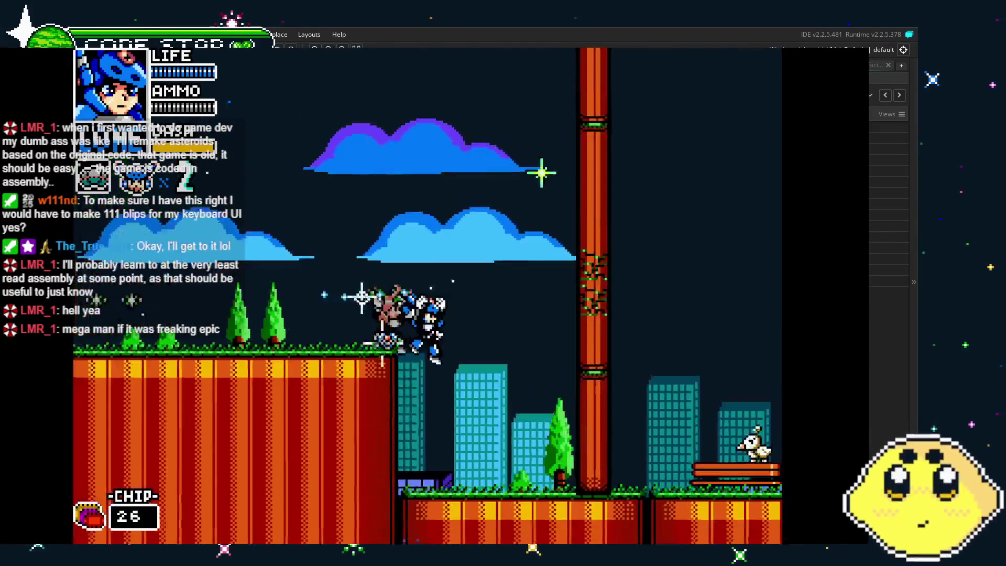
Swap characters to climb the higher cliff and fight through to the green metal section with 83 chips
{"action": "key", "text": "Right"}
{"action": "key", "text": "x"}
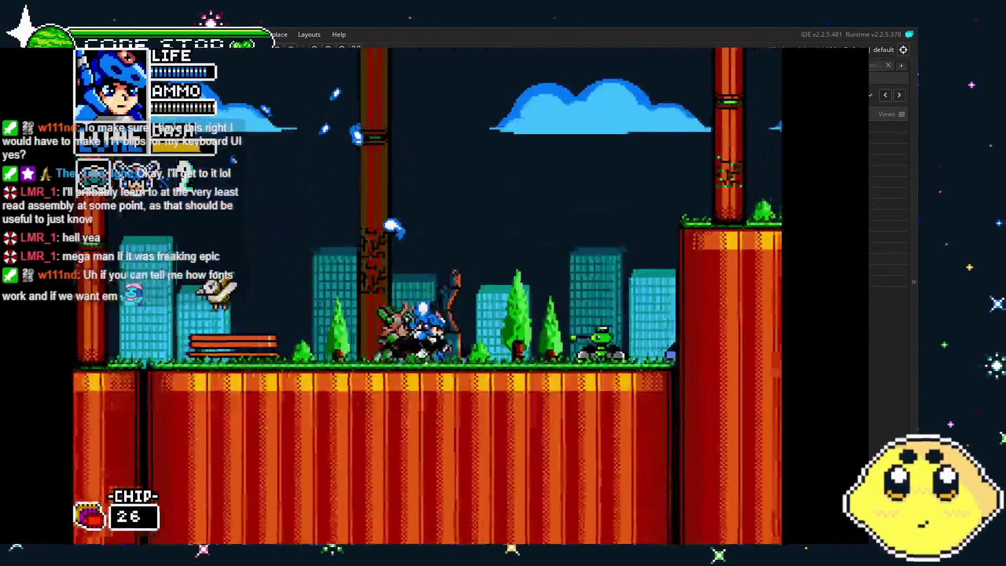
{"action": "key", "text": "Right"}
{"action": "key", "text": "x"}
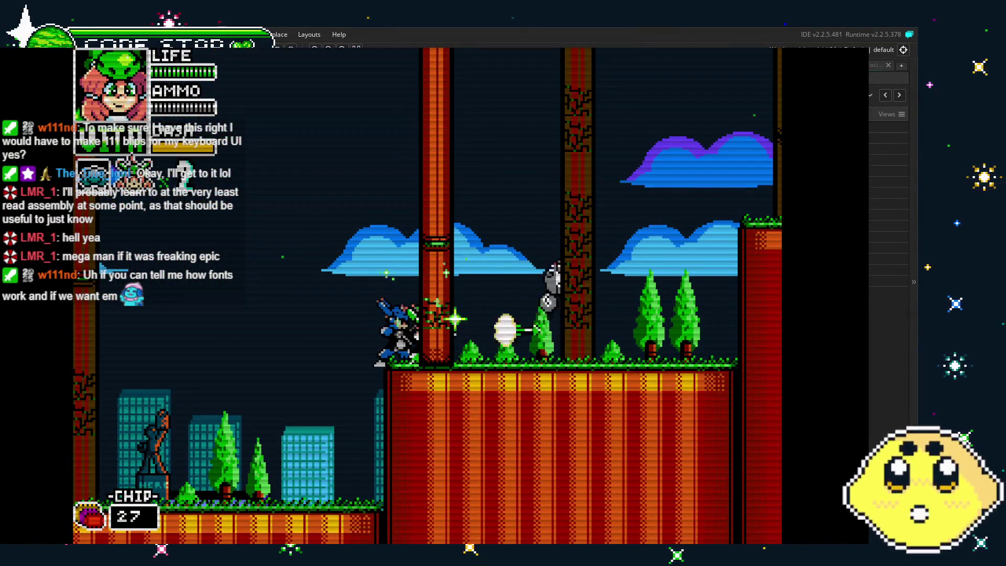
{"action": "key", "text": "Right"}
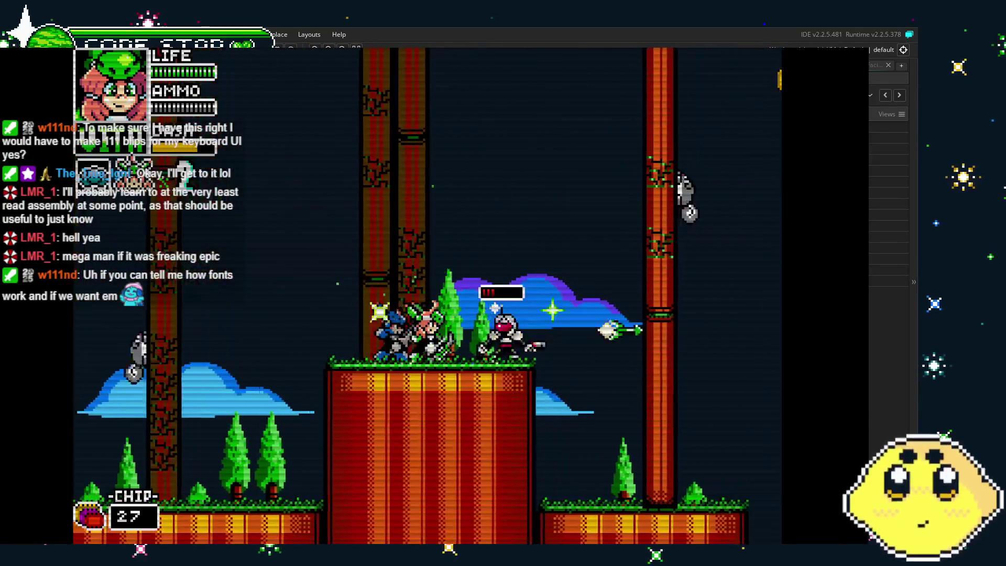
{"action": "key", "text": "Right"}
{"action": "key", "text": "Right"}
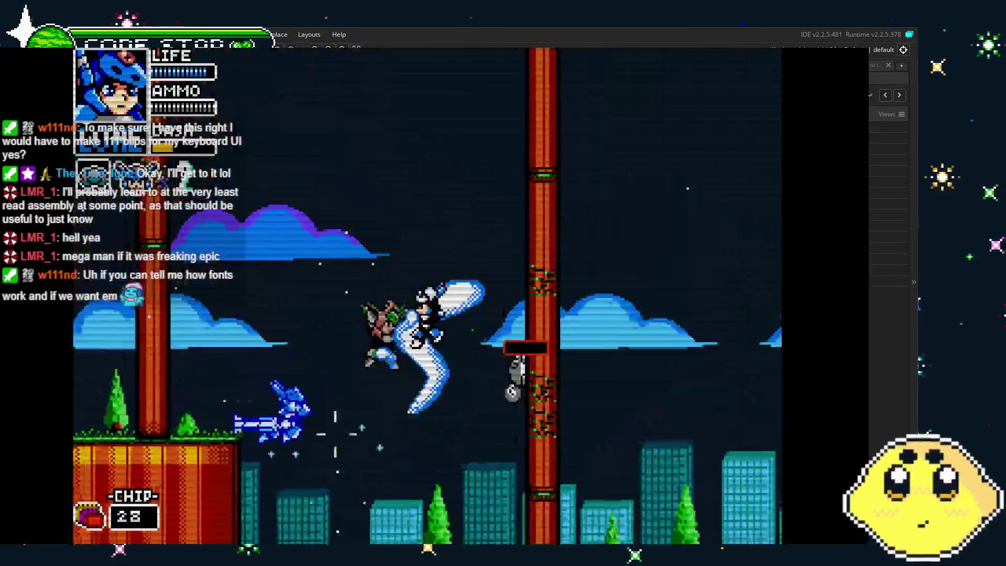
{"action": "key", "text": "Right"}
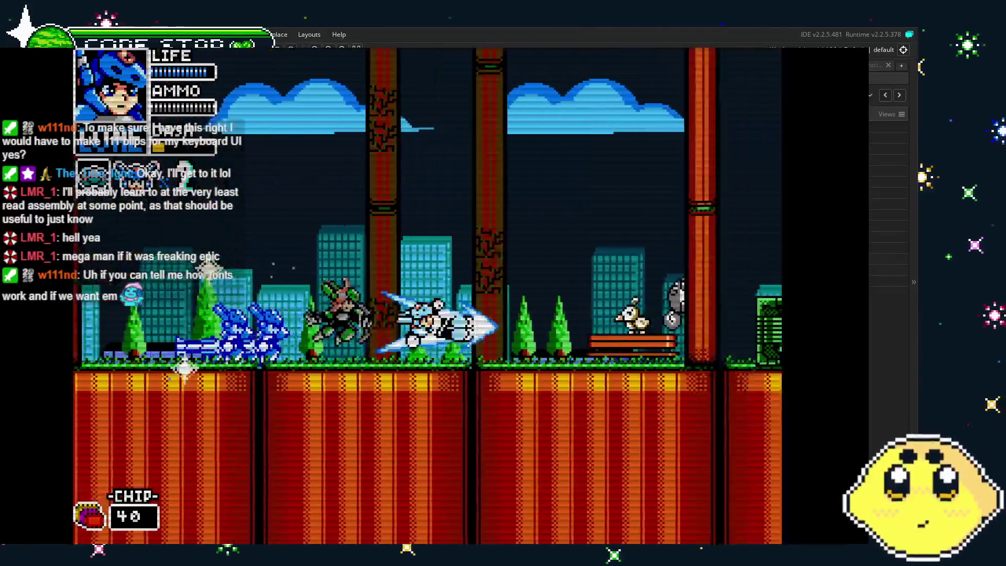
{"action": "key", "text": "Right"}
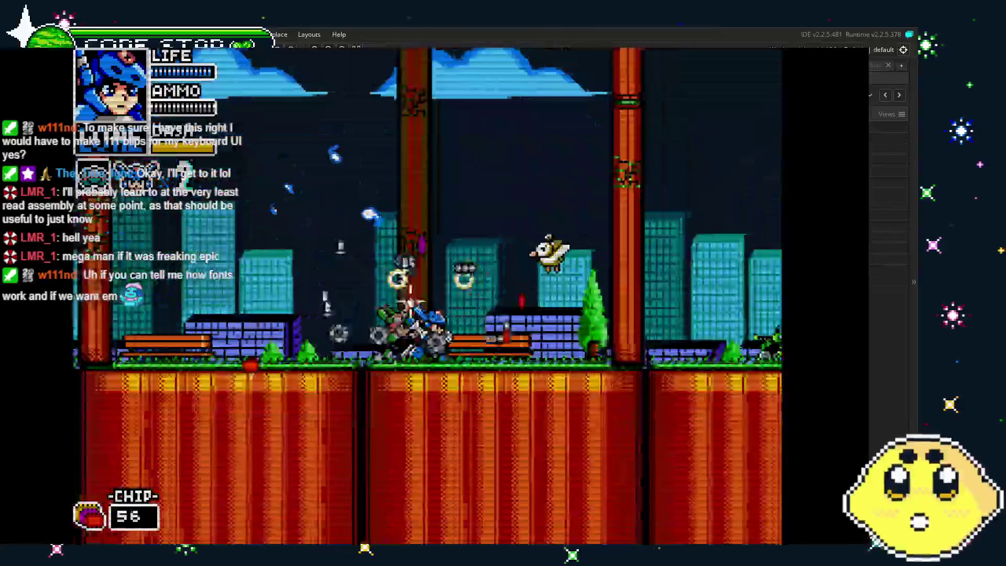
{"action": "key", "text": "Left"}
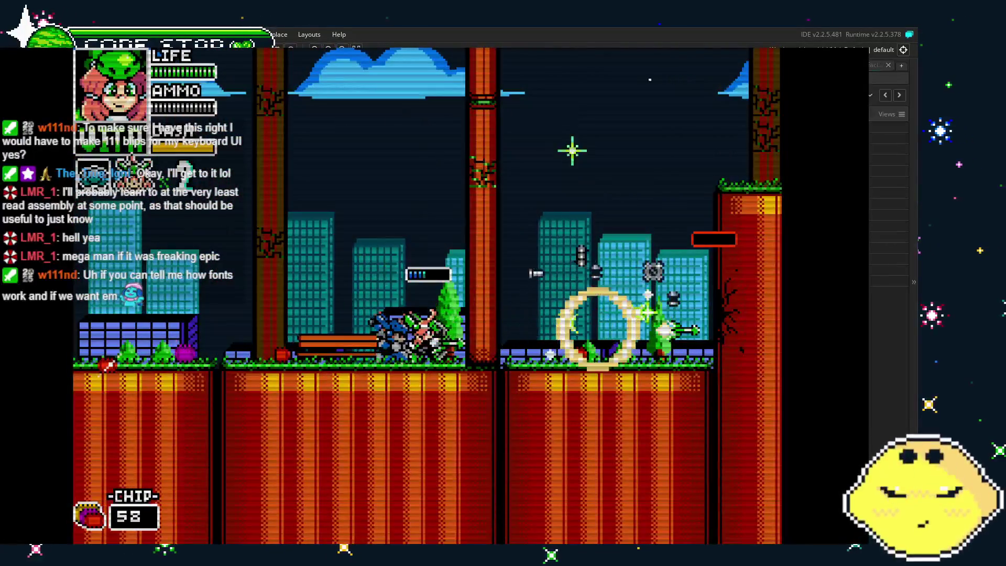
{"action": "key", "text": "Right"}
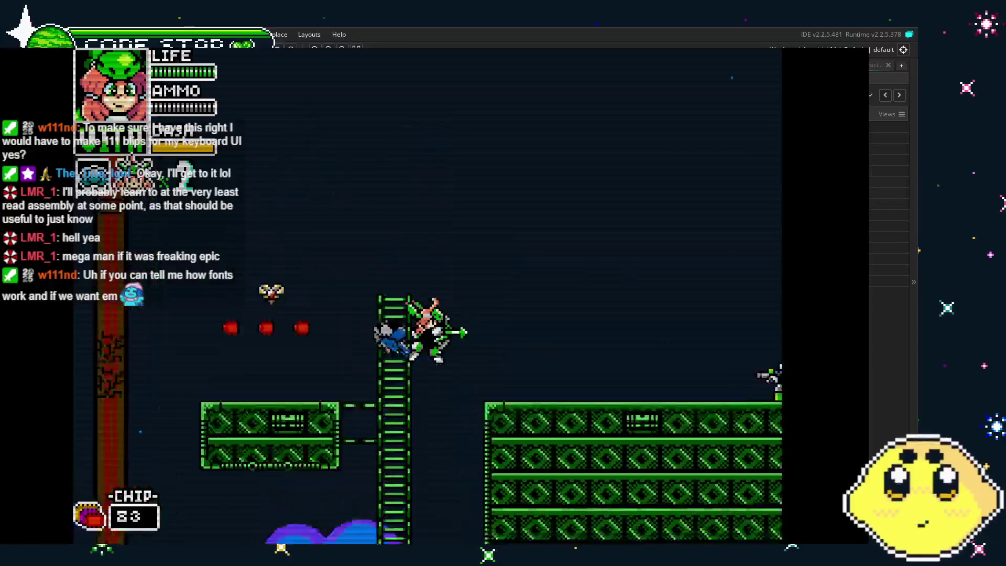
Alternate between blue and green characters to fight ahead and jump onto the green platform
{"action": "key", "text": "space"}
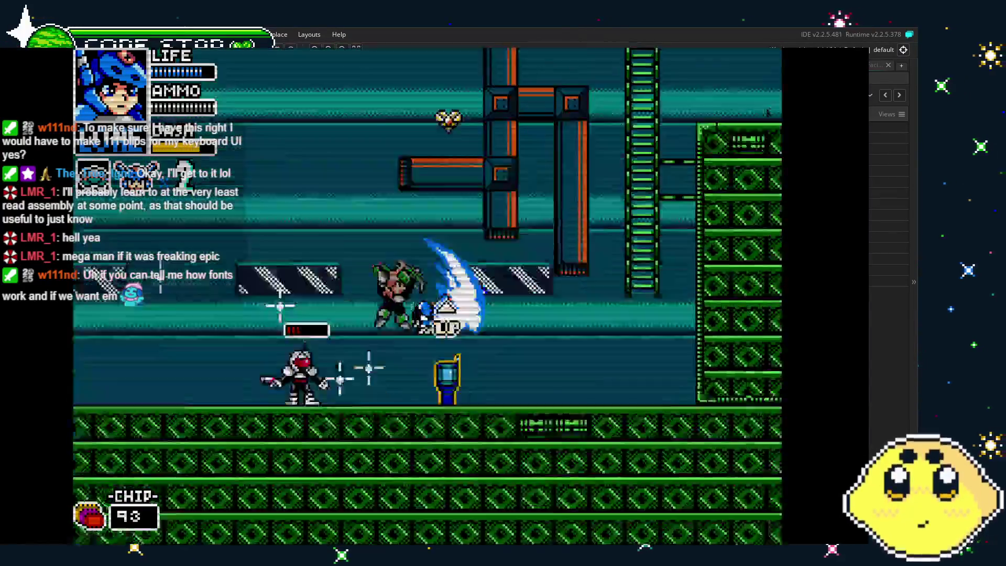
{"action": "key", "text": "shift"}
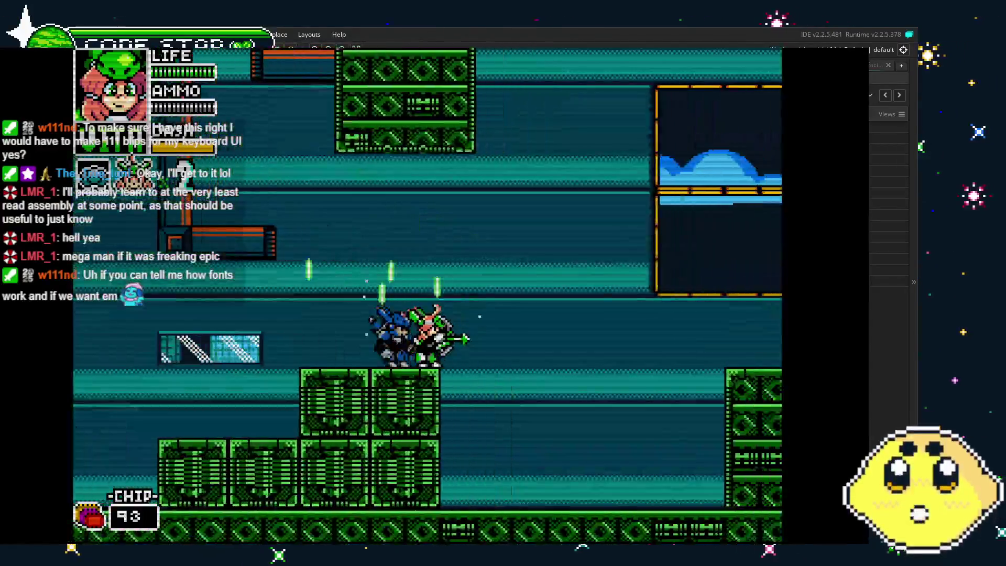
{"action": "key", "text": "shift"}
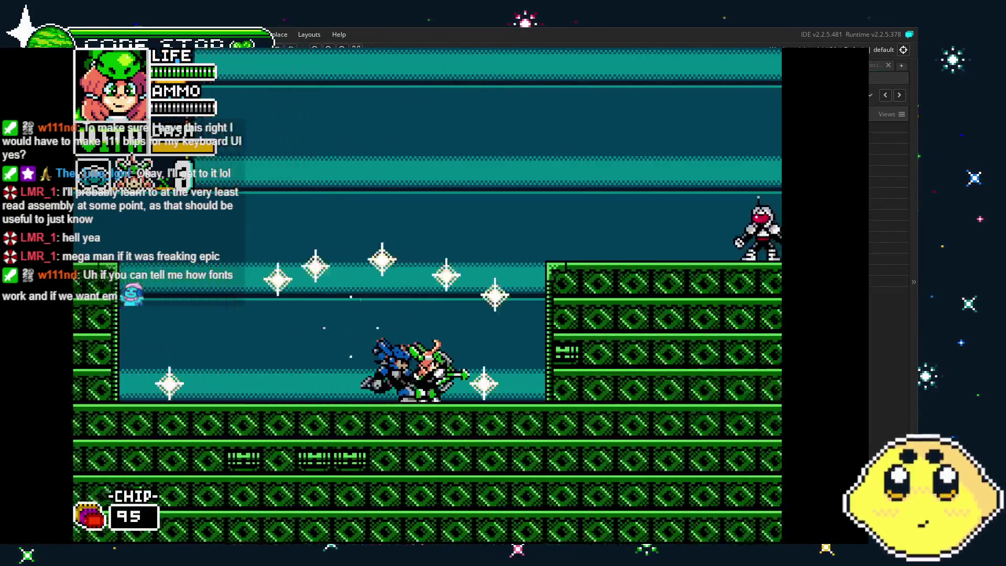
{"action": "key", "text": "Right"}
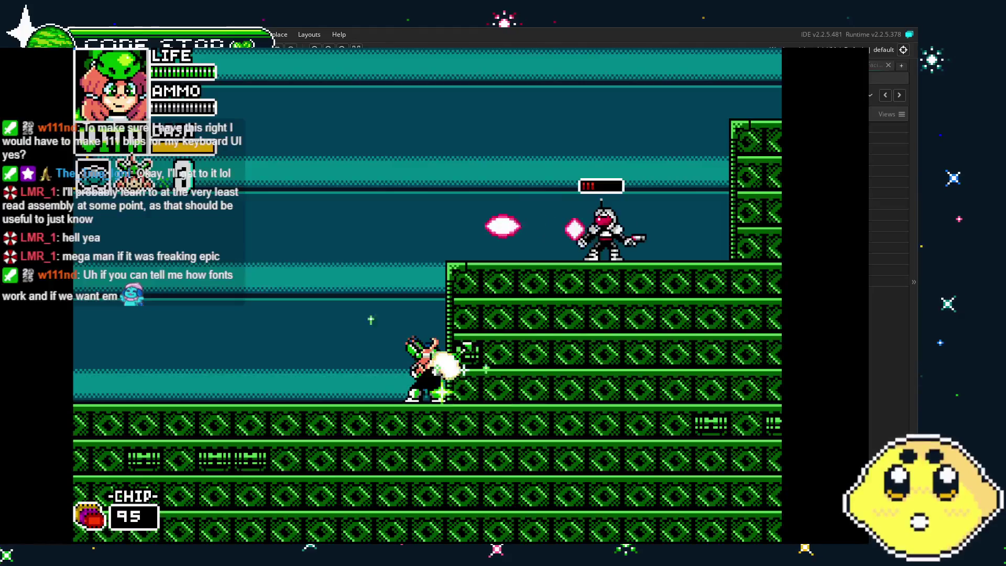
{"action": "key", "text": "space"}
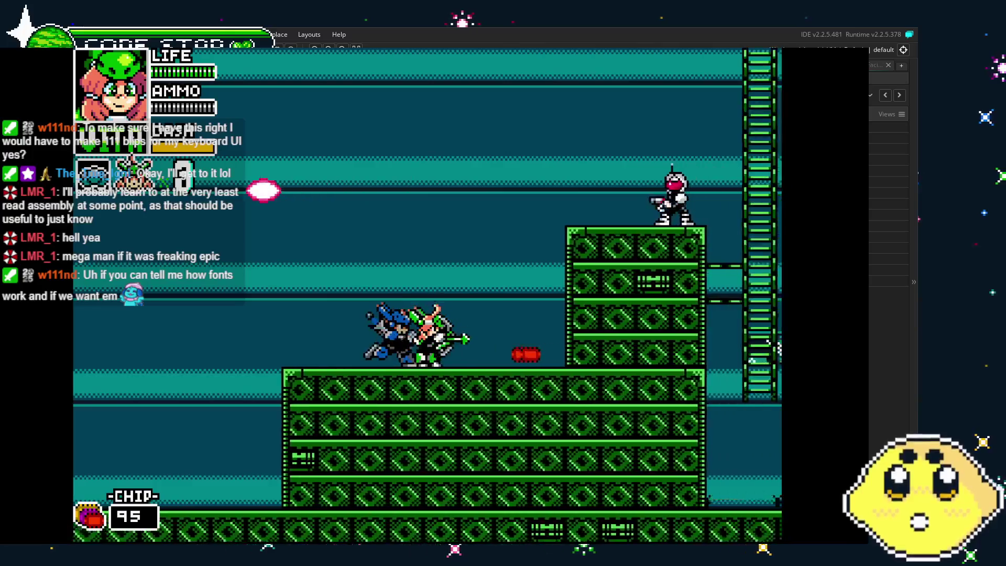
Climb the ladders and swap characters to reach the throne room with 103 chips
{"action": "key", "text": "space"}
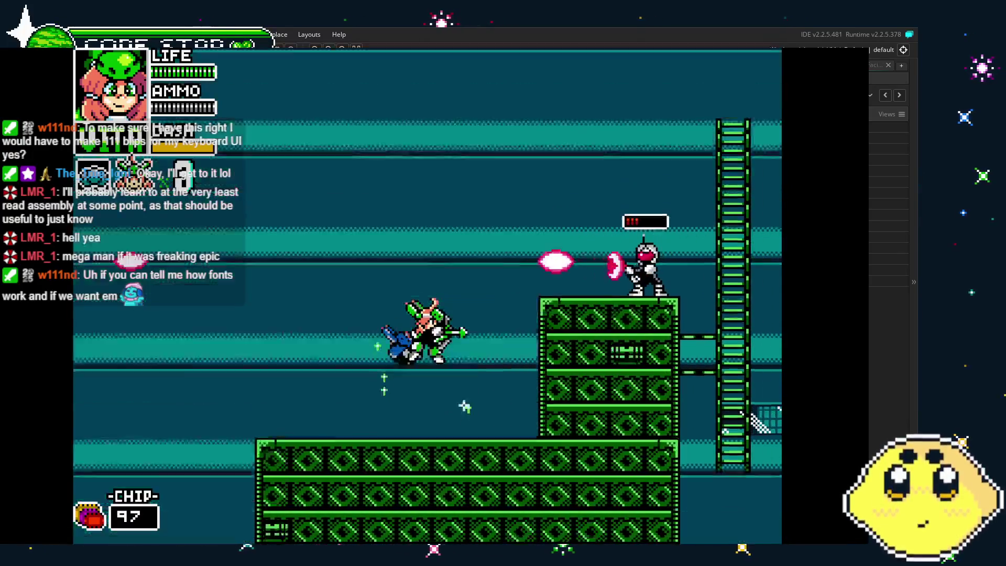
{"action": "key", "text": "Up"}
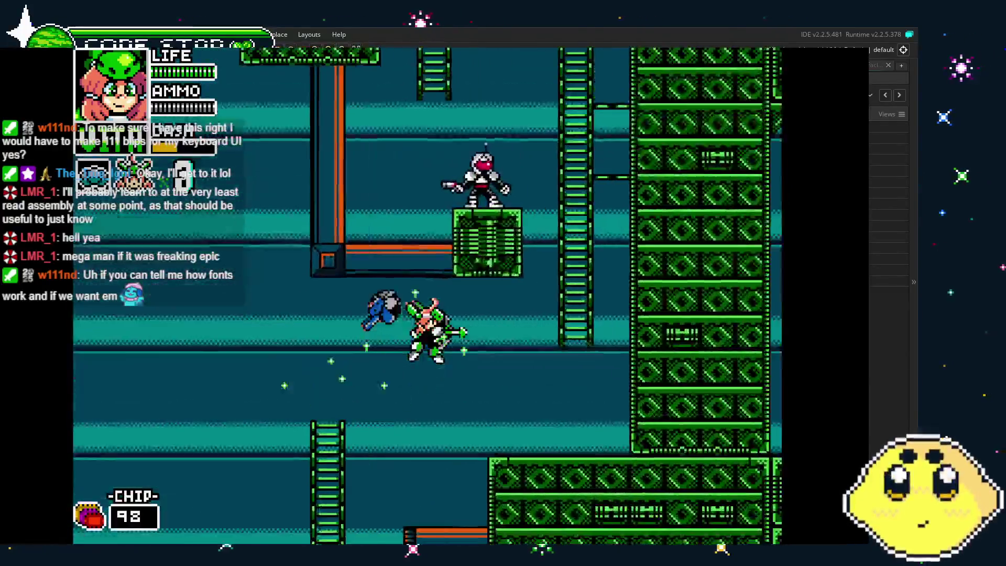
{"action": "key", "text": "space"}
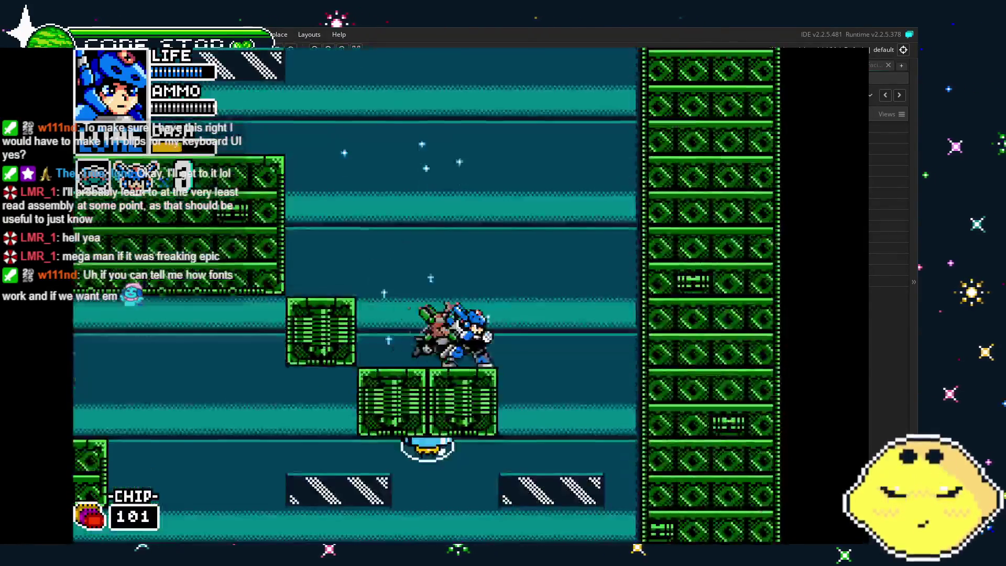
{"action": "key", "text": "Tab"}
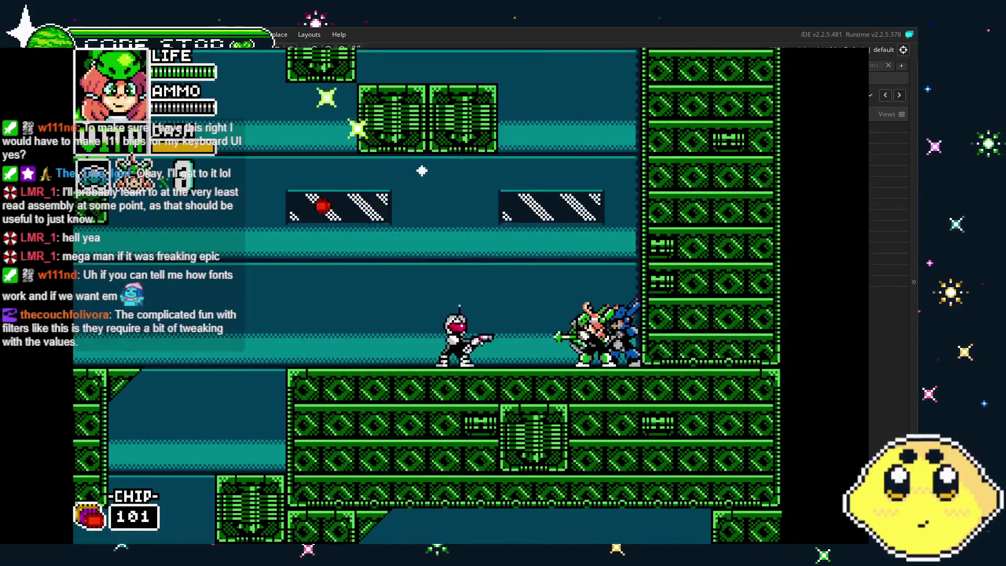
{"action": "key", "text": "Tab"}
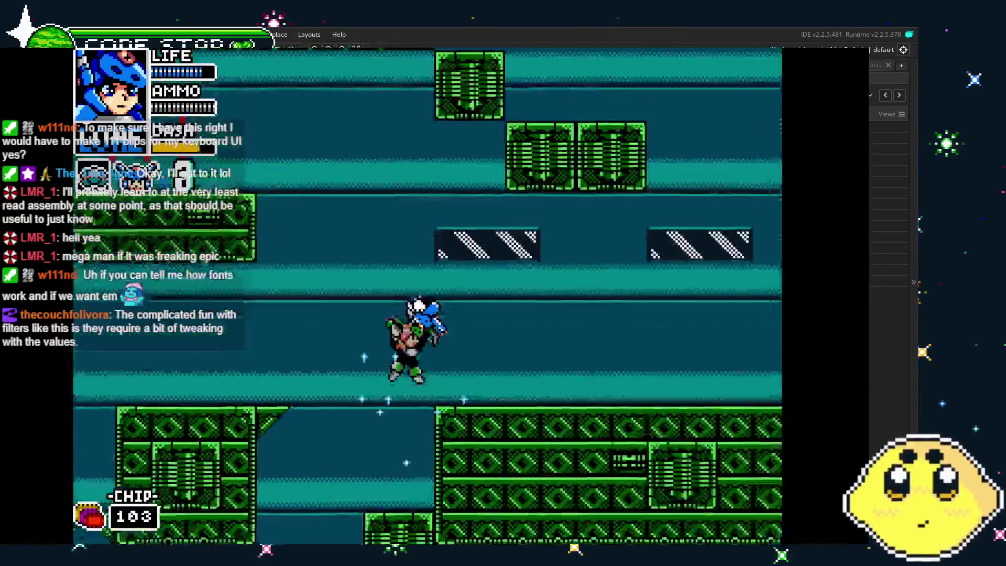
{"action": "key", "text": "Tab"}
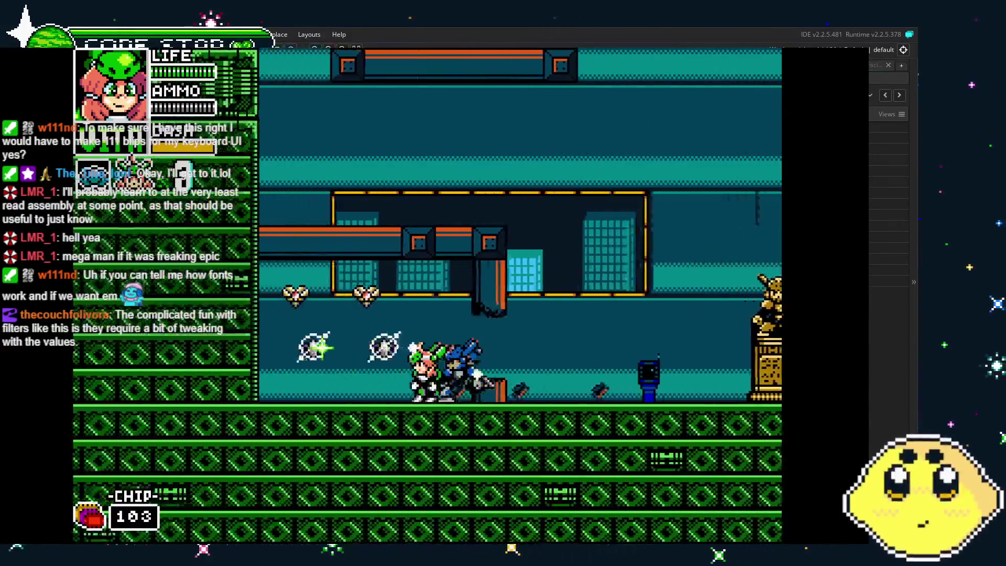
{"action": "key", "text": "Tab"}
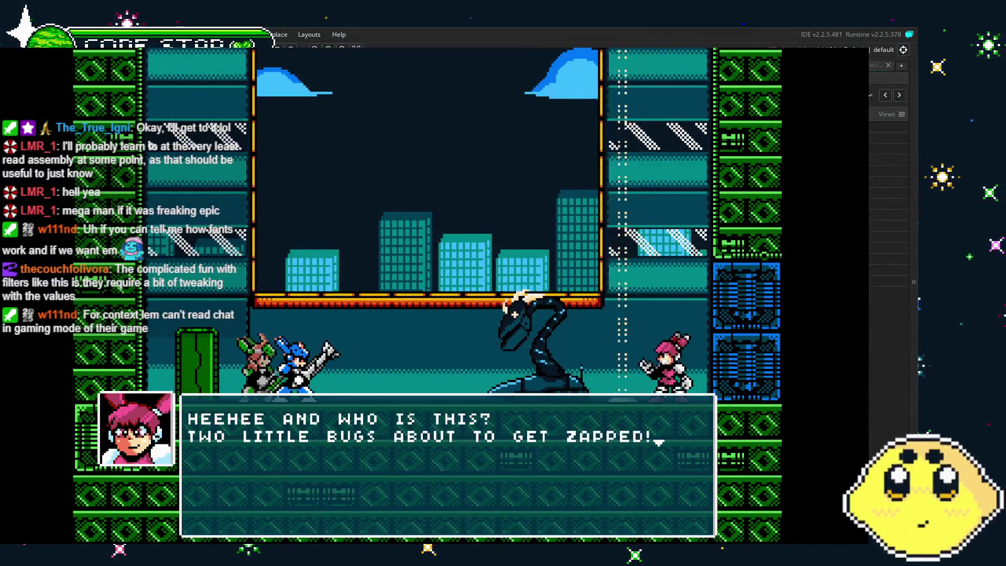
Advance the boss dialogue to the line "Fine by me! Take them down!"
{"action": "key", "text": "z"}
{"action": "key", "text": "z"}
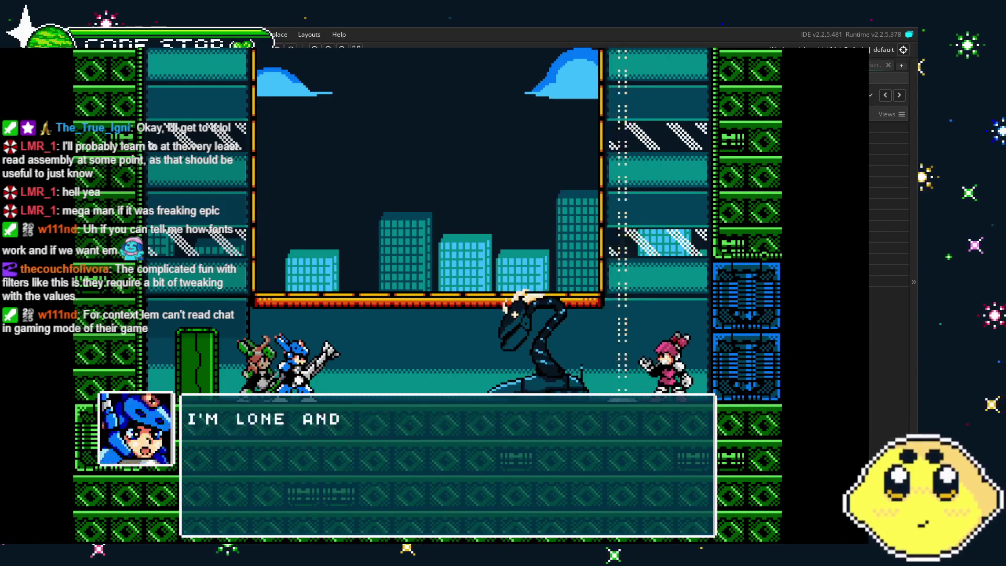
{"action": "key", "text": "z"}
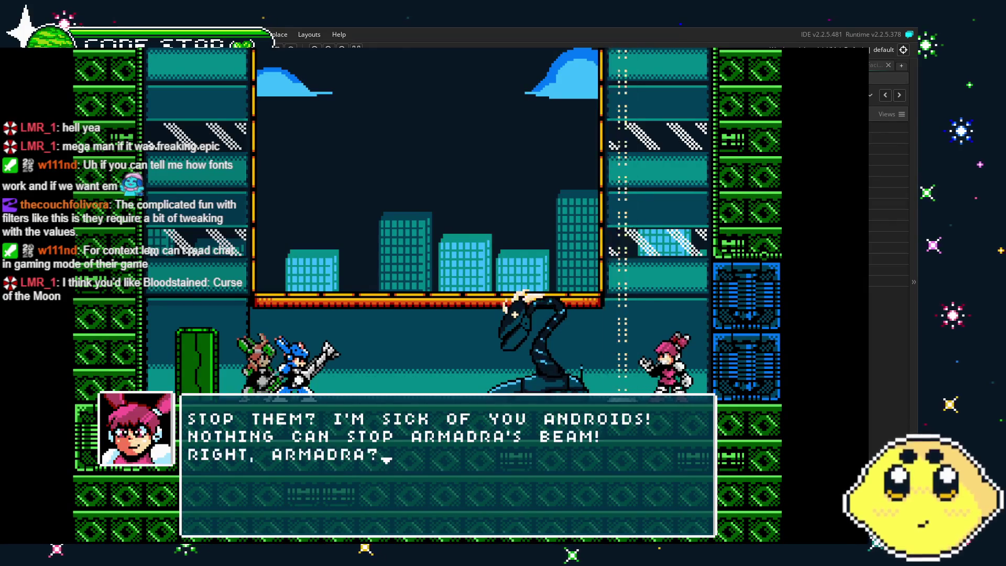
{"action": "key", "text": "z"}
{"action": "key", "text": "z"}
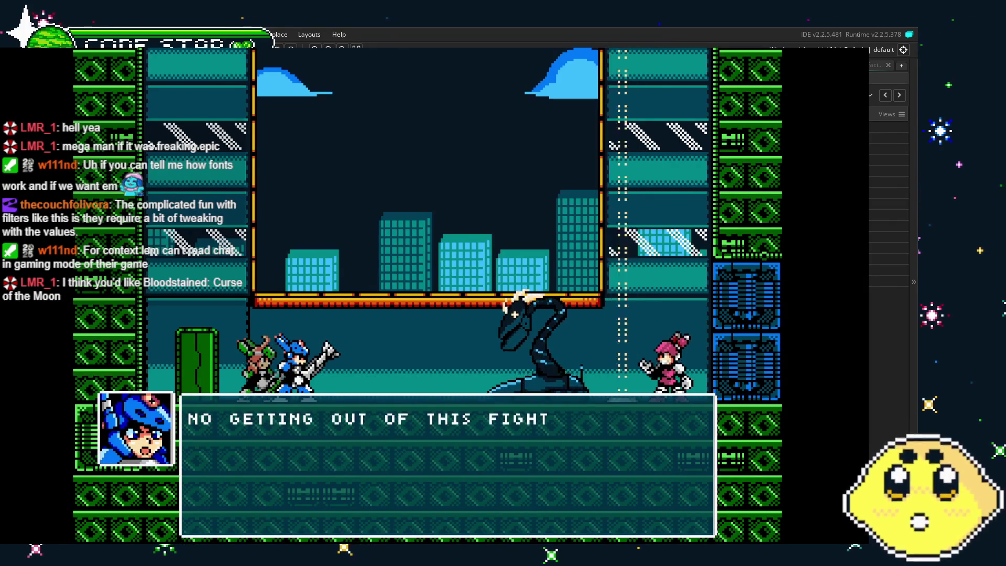
{"action": "key", "text": "z"}
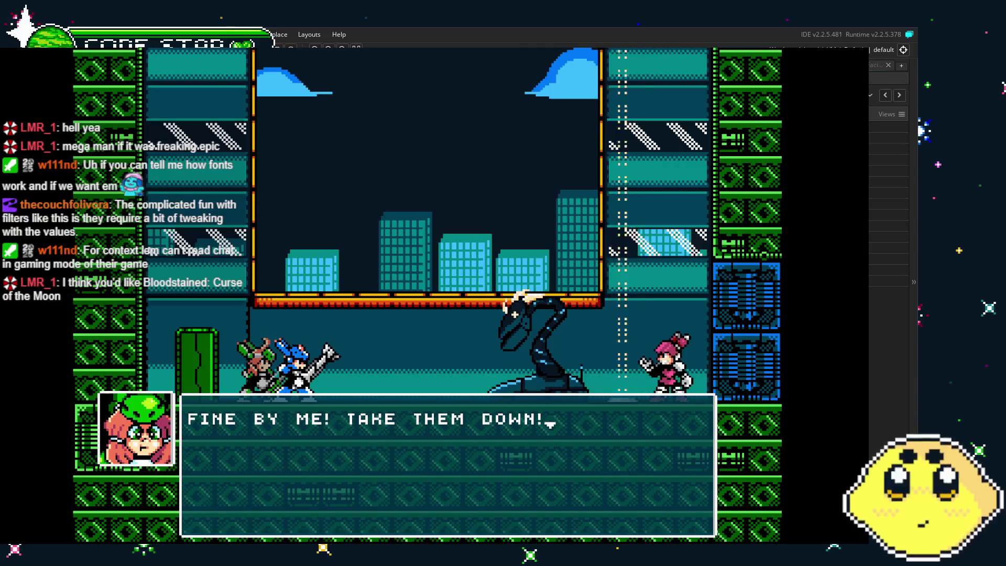
{"action": "key", "text": "z"}
{"action": "key", "text": "z"}
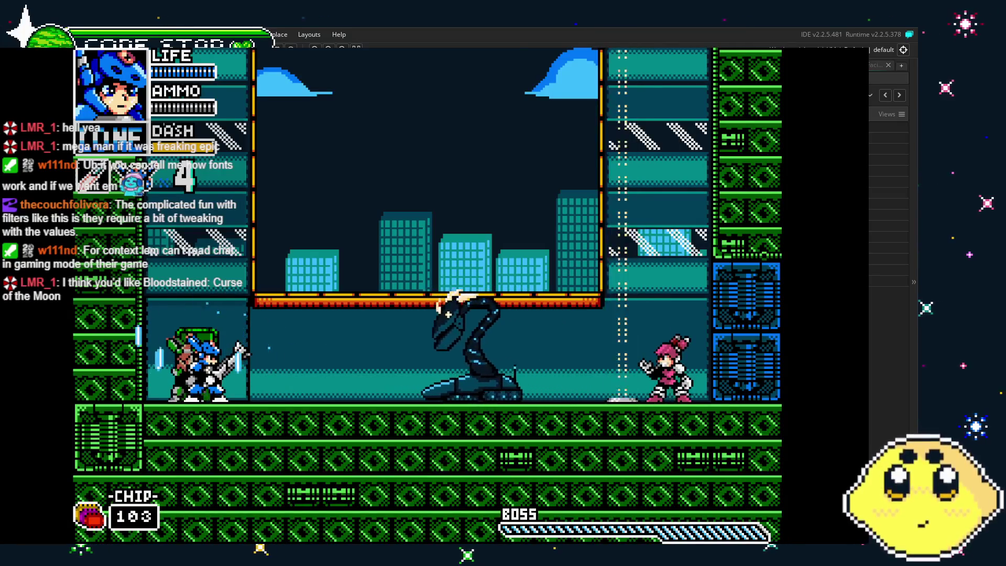
Slash, dash and swap to the green-haired shooter until the serpent boss is destroyed
{"action": "key", "text": "x"}
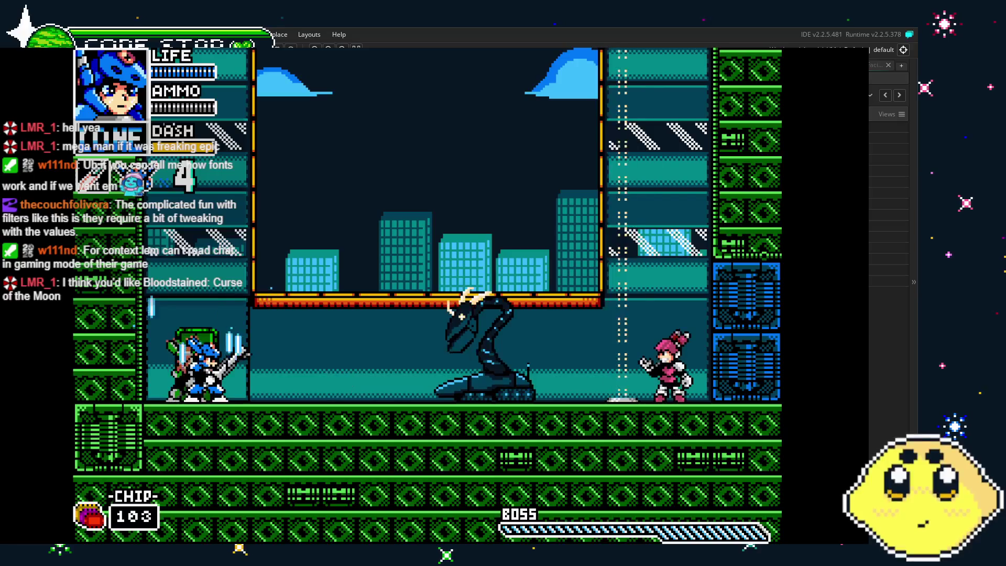
{"action": "key", "text": "c"}
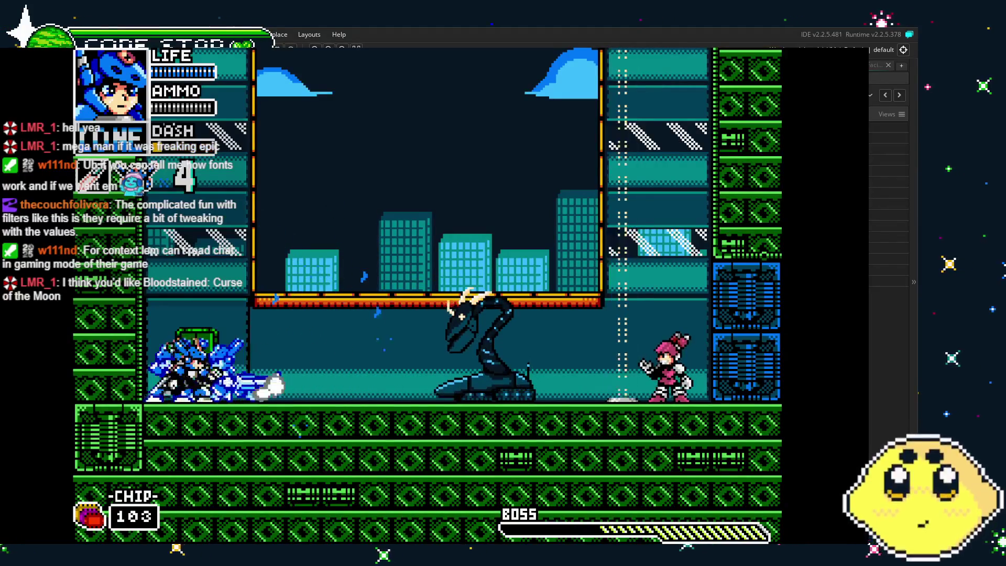
{"action": "key", "text": "a"}
{"action": "key", "text": "x"}
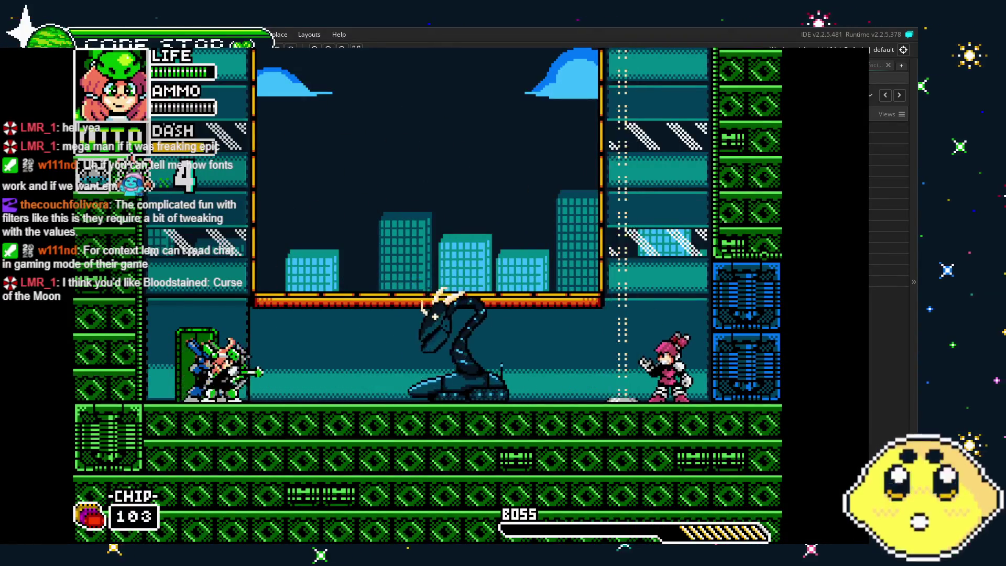
{"action": "key", "text": "a"}
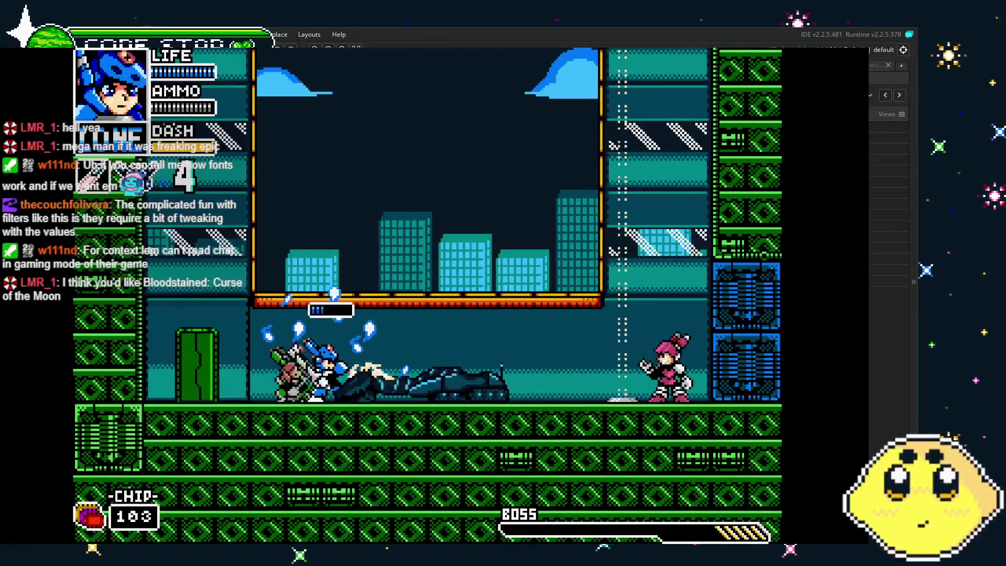
{"action": "key", "text": "a"}
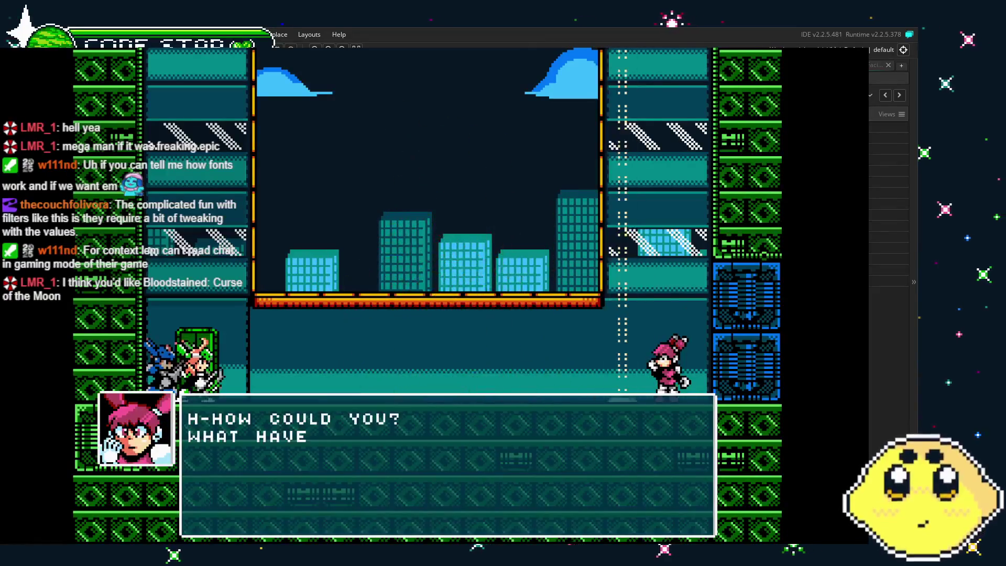
Quit the test run with Escape, returning to the IDE with "SUCCESS: Run Program Complete"
{"action": "key", "text": "Escape"}
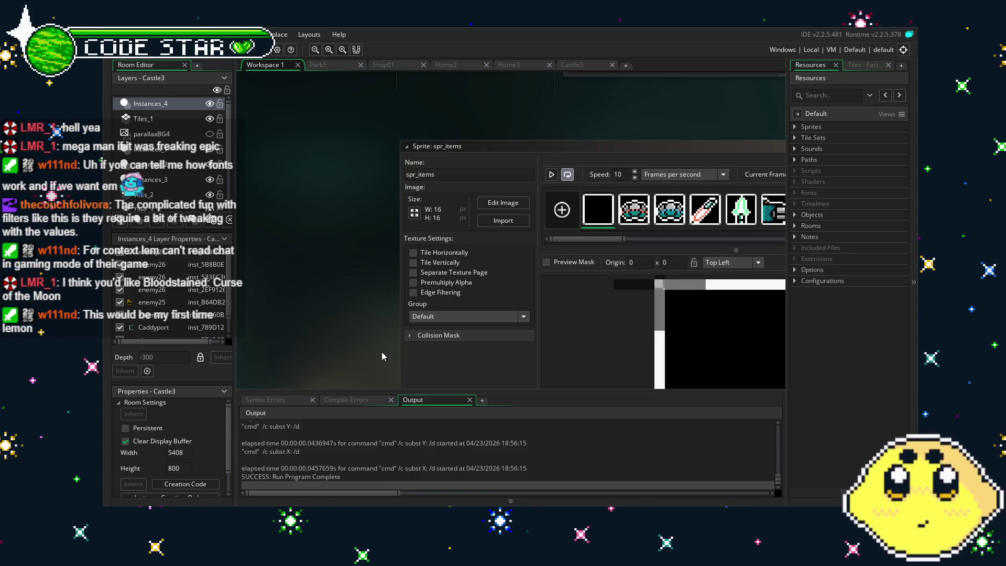
Move the spr_items sprite window aside and open the Park1 room
{"action": "left_click_drag", "start_coordinate": [382, 356], "coordinate": [309, 292]}
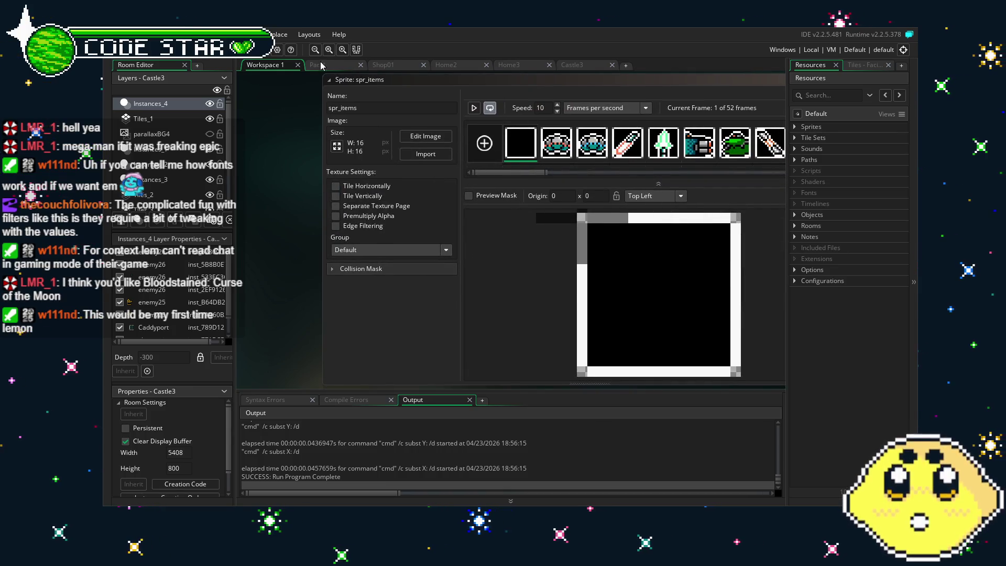
{"action": "left_click", "coordinate": [337, 70]}
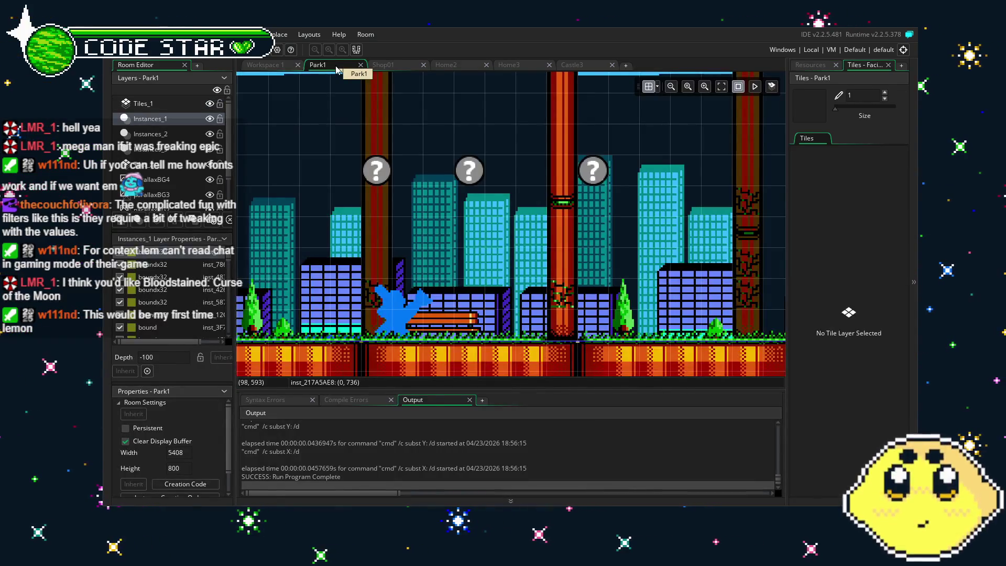
{"action": "left_click", "coordinate": [279, 67]}
{"action": "left_click", "coordinate": [342, 67]}
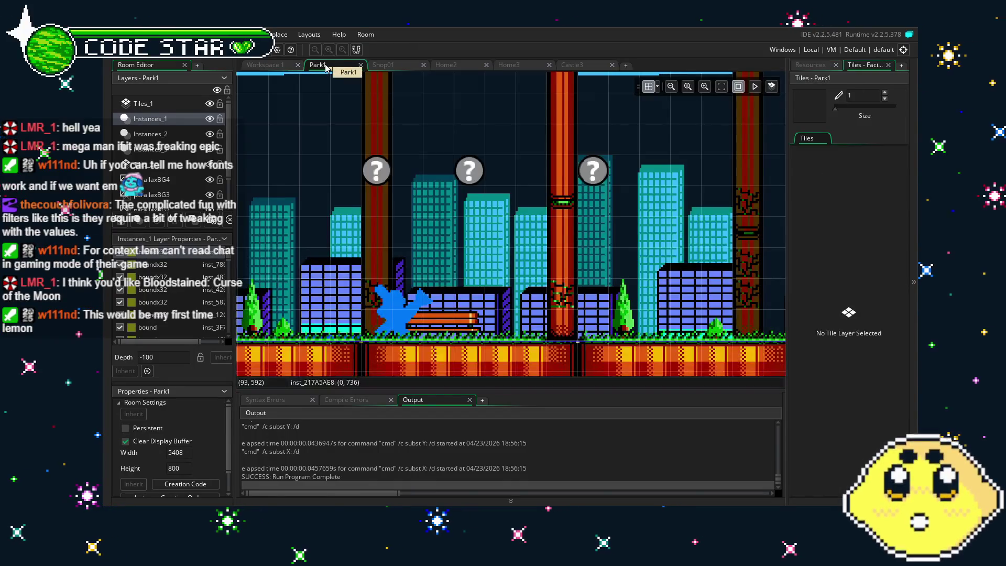
Load the Vault Safes the Day project from File > Recent Projects
{"action": "left_click", "coordinate": [118, 35]}
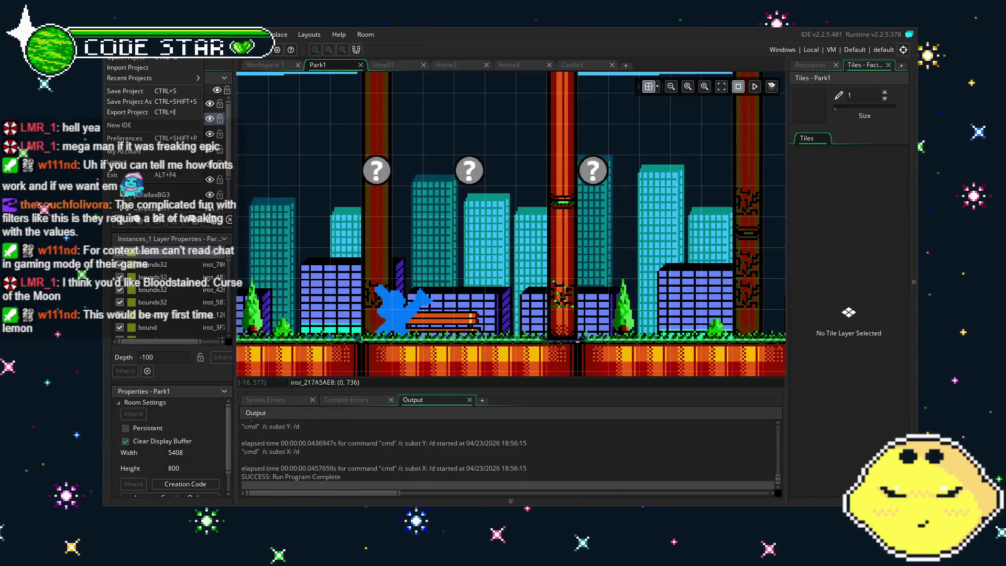
{"action": "mouse_move", "coordinate": [132, 81]}
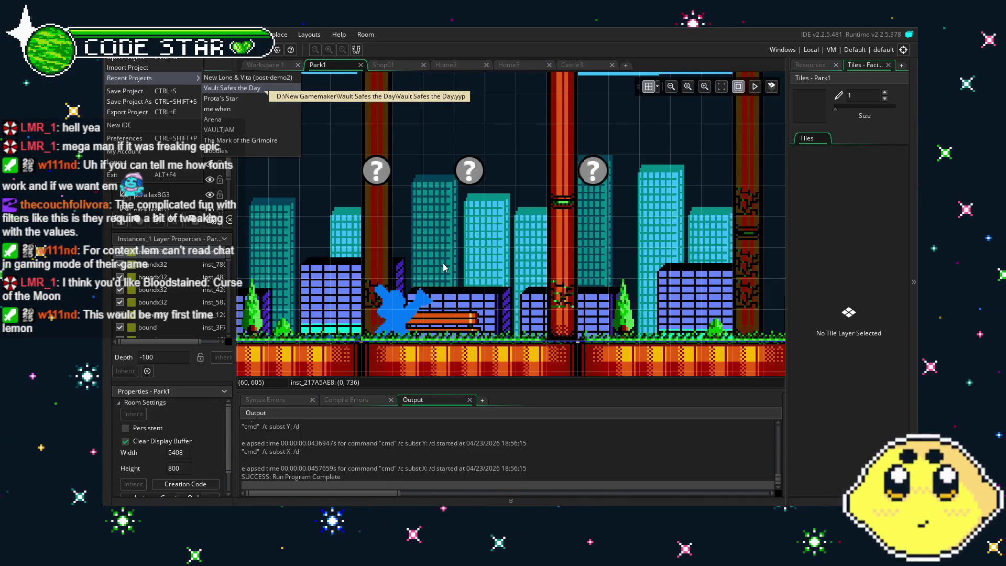
{"action": "key", "text": "Return"}
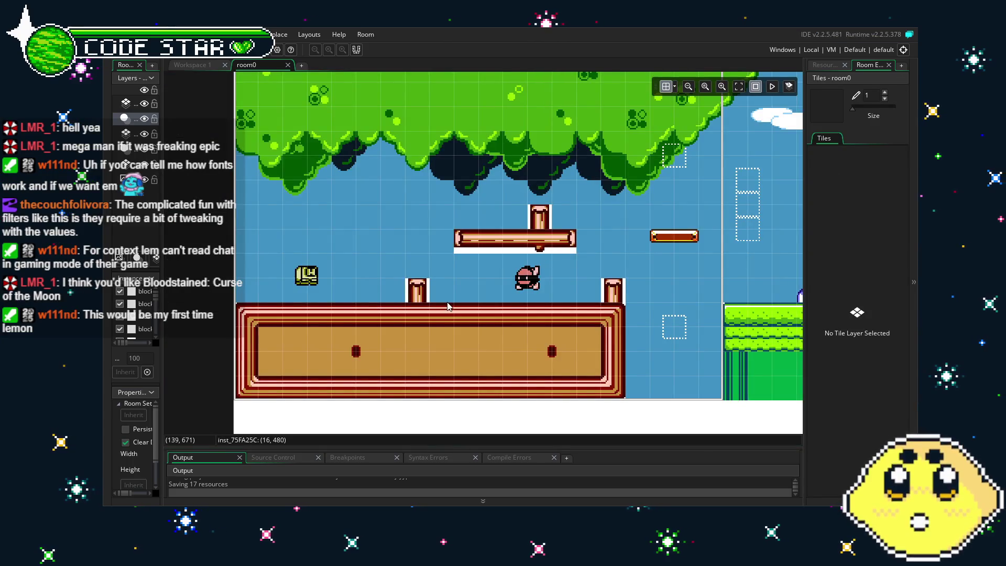
Pan and zoom around the room0 level layout, then show the project's Resources list
{"action": "left_click_drag", "start_coordinate": [448, 307], "coordinate": [371, 292]}
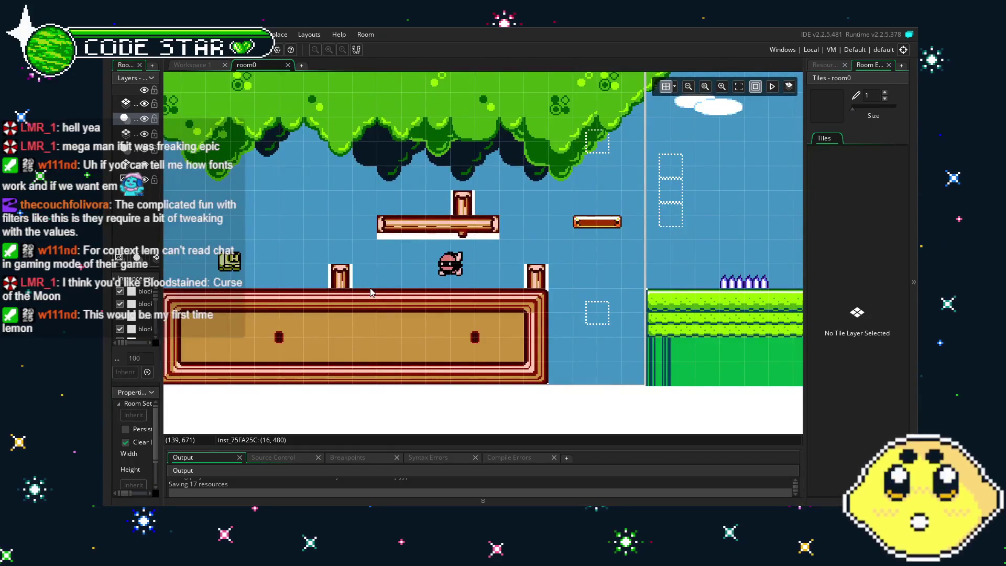
{"action": "mouse_move", "coordinate": [371, 292]}
{"action": "left_mouse_down"}
{"action": "mouse_move", "coordinate": [441, 285]}
{"action": "mouse_move", "coordinate": [413, 302]}
{"action": "left_mouse_up"}
{"action": "scroll", "coordinate": [442, 286], "scroll_direction": "down", "scroll_amount": 1}
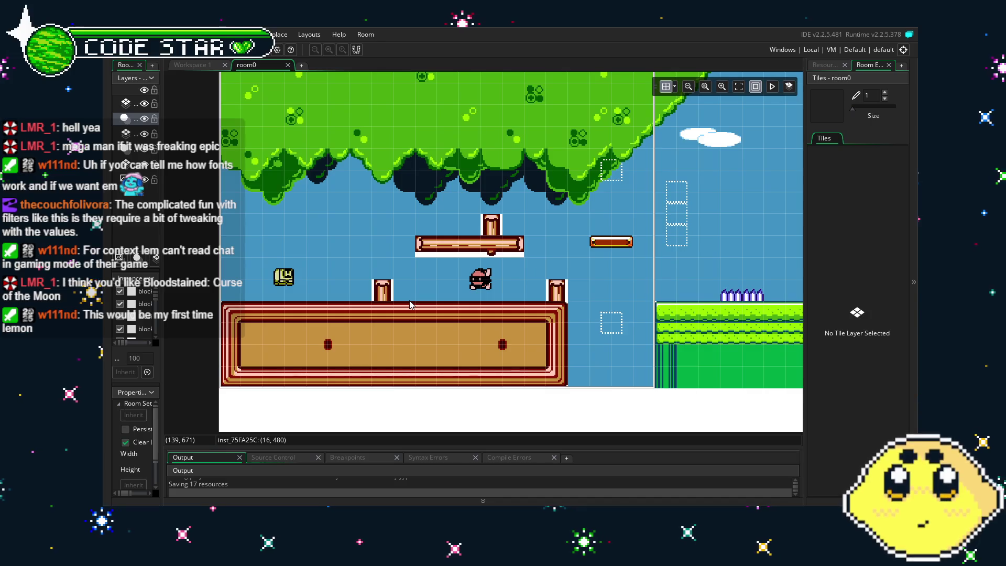
{"action": "scroll", "coordinate": [410, 305], "scroll_direction": "up", "scroll_amount": 4}
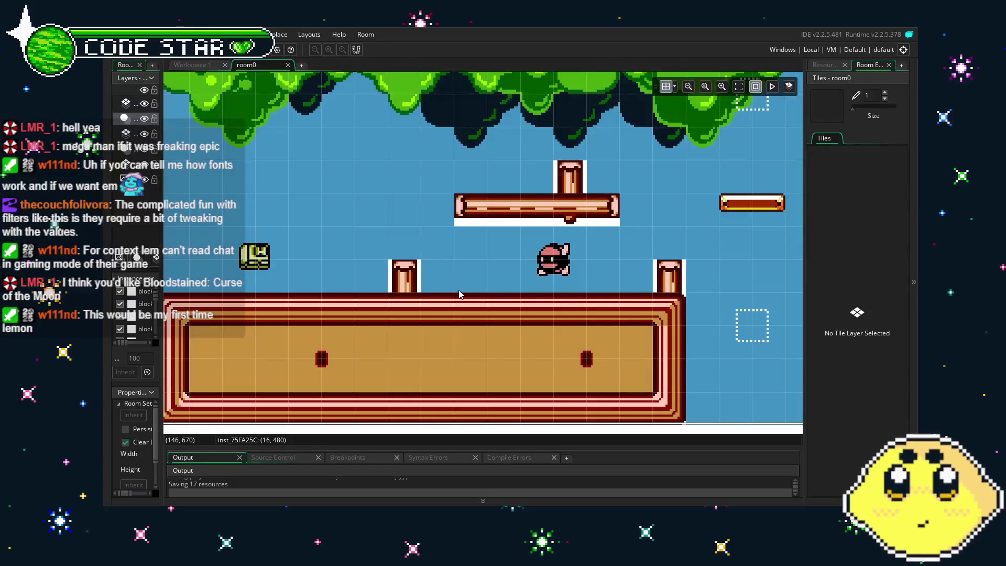
{"action": "scroll", "coordinate": [459, 294], "scroll_direction": "down", "scroll_amount": 2}
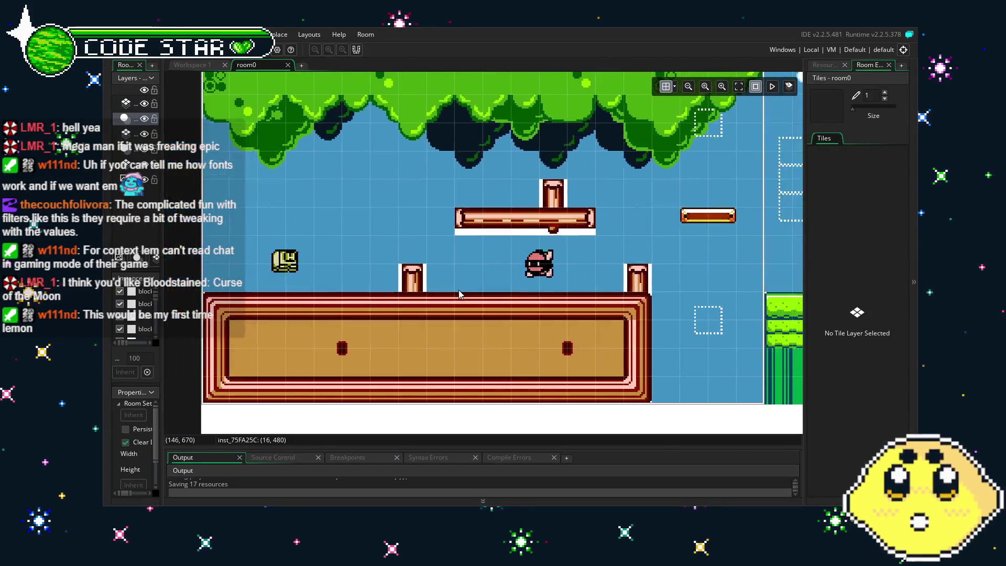
{"action": "scroll", "coordinate": [400, 328], "scroll_direction": "down", "scroll_amount": 3}
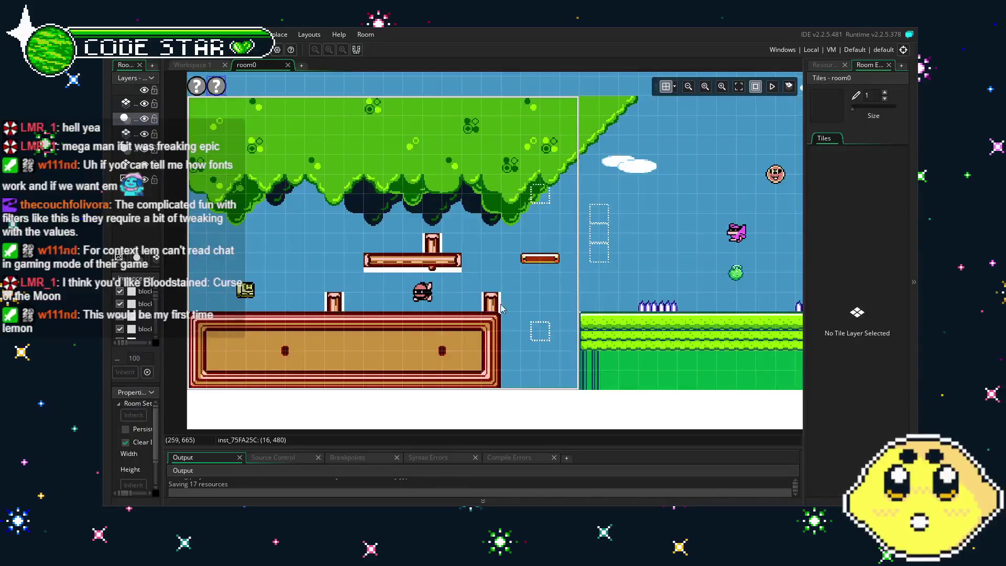
{"action": "scroll", "coordinate": [404, 314], "scroll_direction": "up", "scroll_amount": 2}
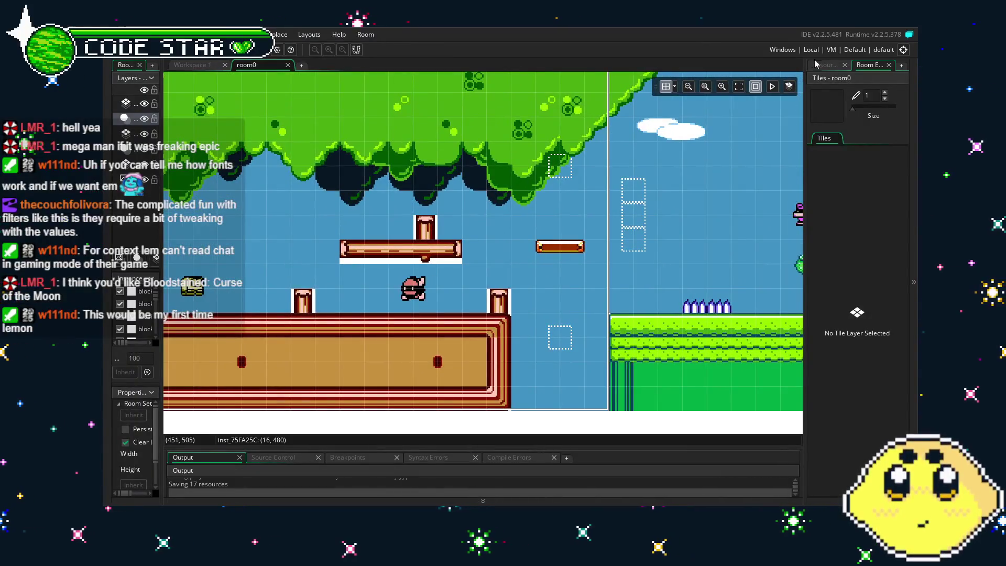
{"action": "left_click", "coordinate": [825, 64]}
{"action": "scroll", "coordinate": [414, 304], "scroll_direction": "down", "scroll_amount": 1}
{"action": "scroll", "coordinate": [480, 250], "scroll_direction": "up", "scroll_amount": 1}
Widen the room layers panel and briefly expand and collapse the Objects and Options groups
{"action": "scroll", "coordinate": [480, 250], "scroll_direction": "down", "scroll_amount": 1}
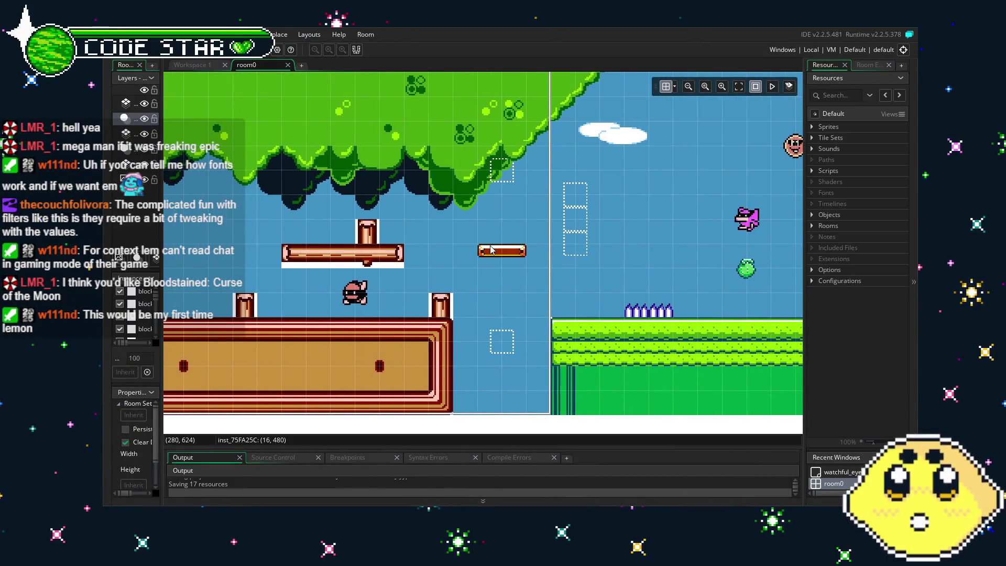
{"action": "scroll", "coordinate": [545, 238], "scroll_direction": "up", "scroll_amount": 1}
{"action": "left_click", "coordinate": [816, 213]}
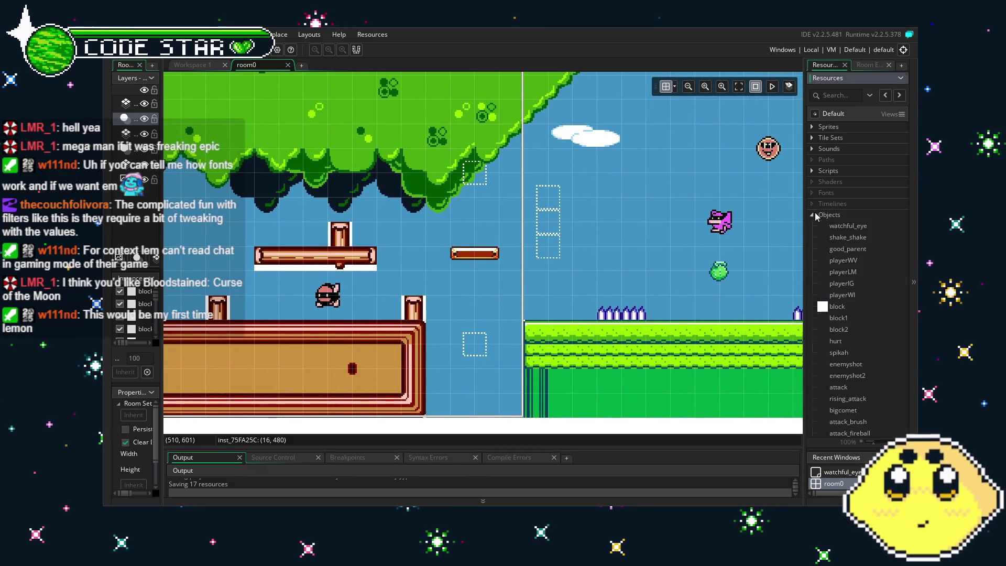
{"action": "left_click", "coordinate": [815, 212]}
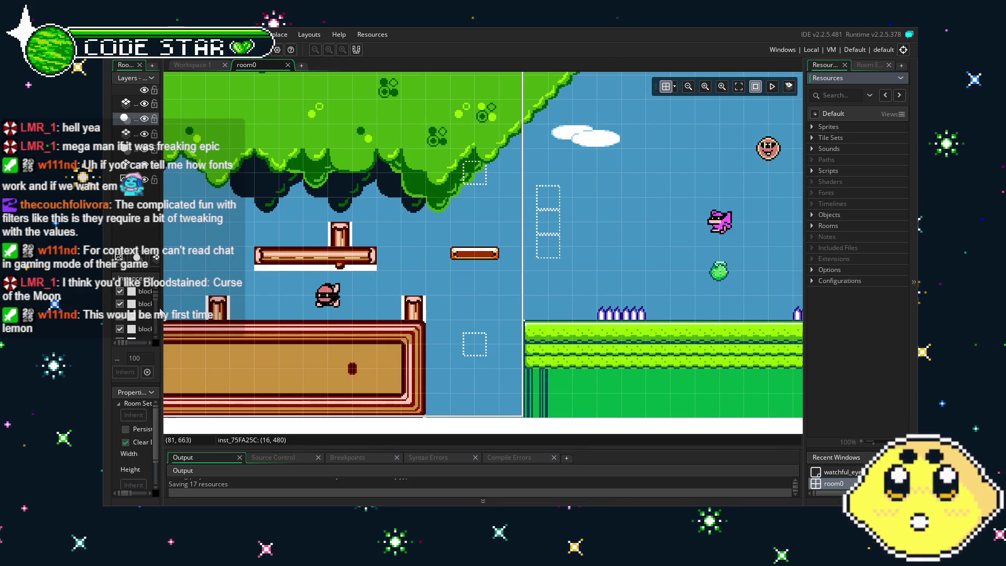
{"action": "left_click_drag", "start_coordinate": [163, 297], "coordinate": [224, 309]}
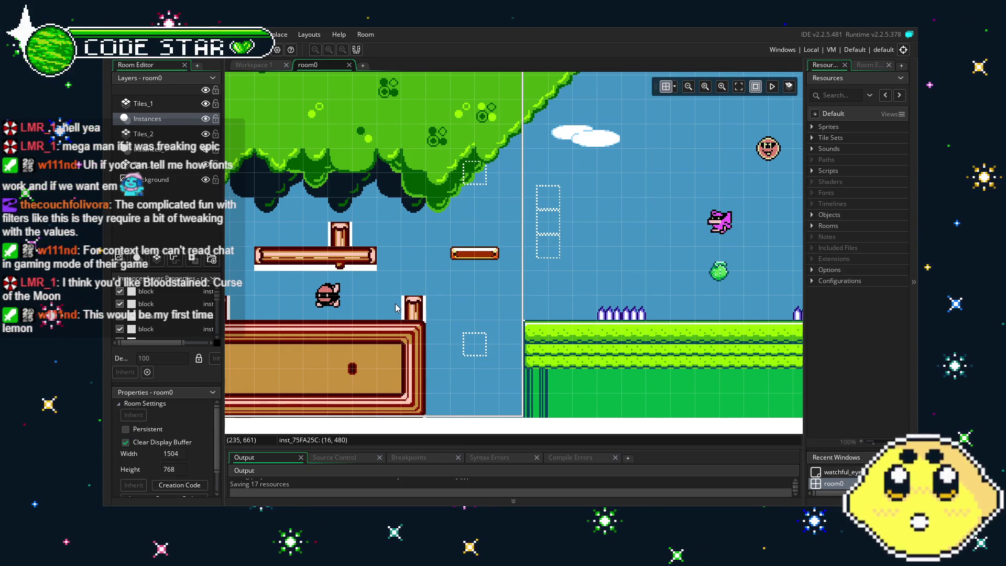
{"action": "left_click_drag", "start_coordinate": [395, 303], "coordinate": [415, 305]}
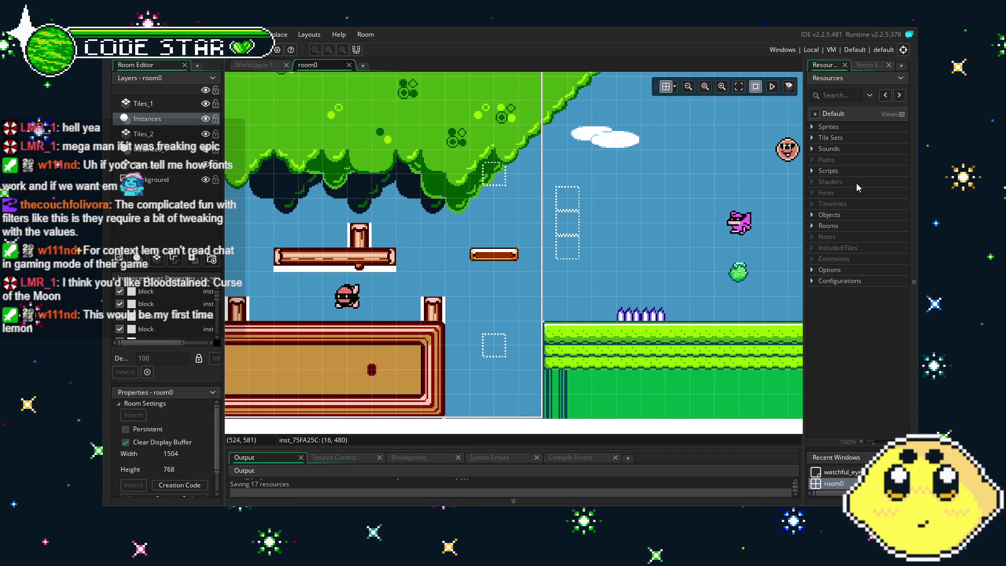
{"action": "left_click", "coordinate": [812, 215]}
{"action": "left_click", "coordinate": [813, 215]}
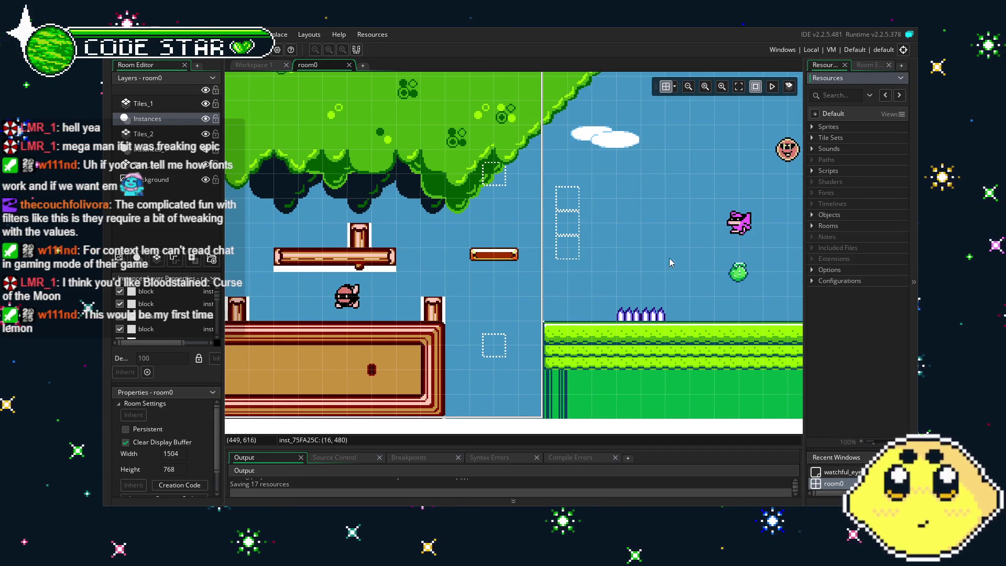
{"action": "left_click", "coordinate": [811, 270]}
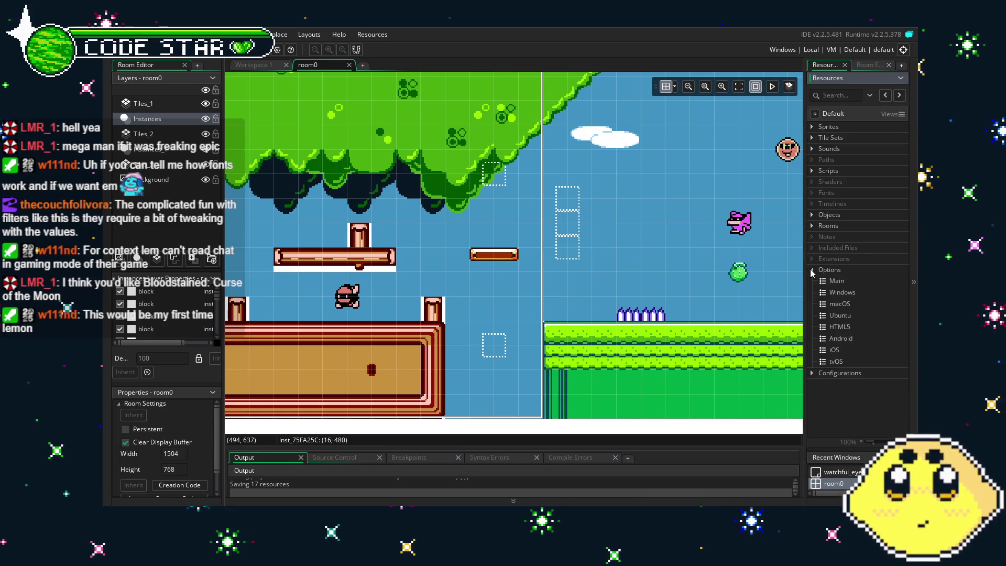
{"action": "left_click", "coordinate": [812, 270]}
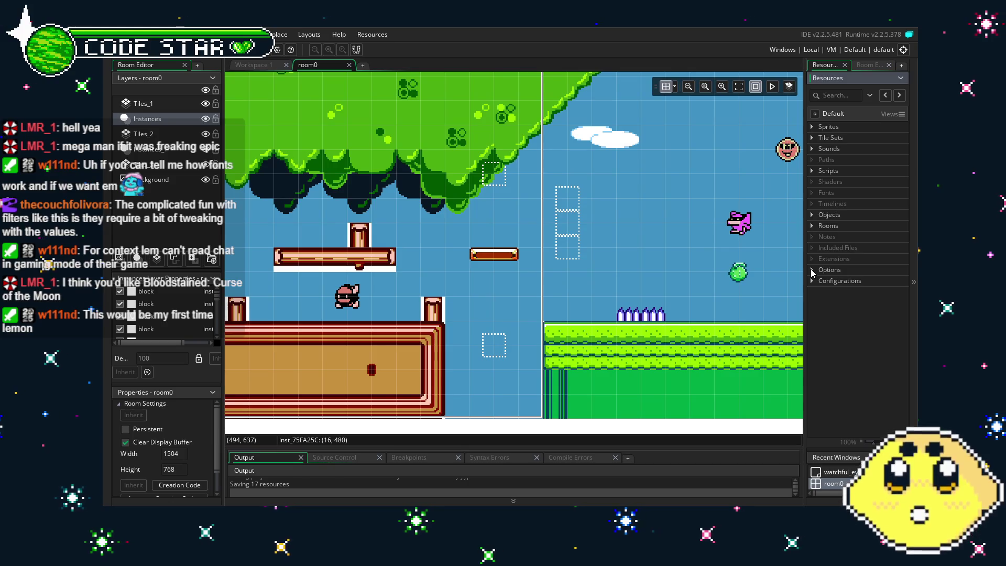
{"action": "left_click_drag", "start_coordinate": [811, 271], "coordinate": [771, 269]}
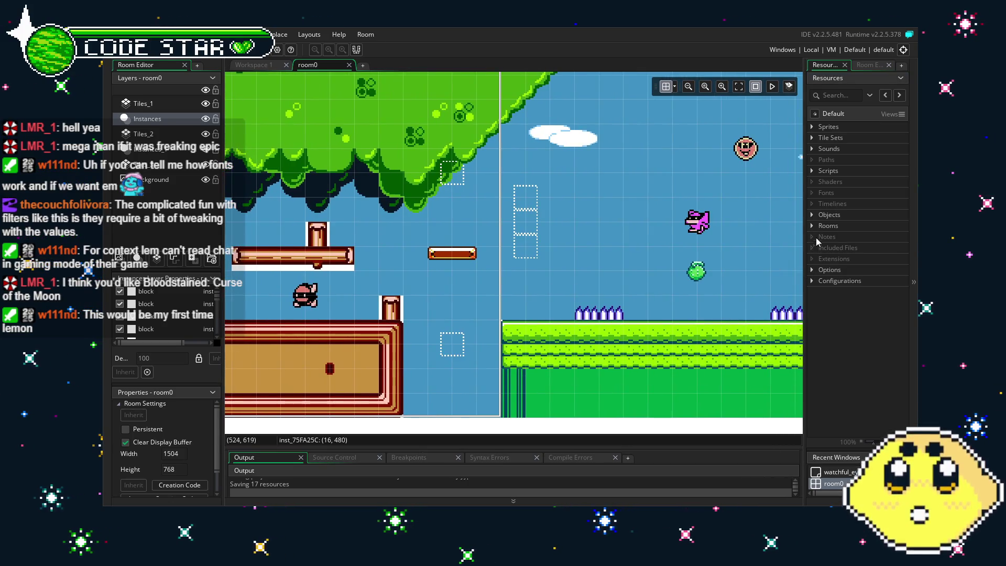
Expand the Objects and Sprites folders and select the spr_rope sprite
{"action": "left_click", "coordinate": [812, 216]}
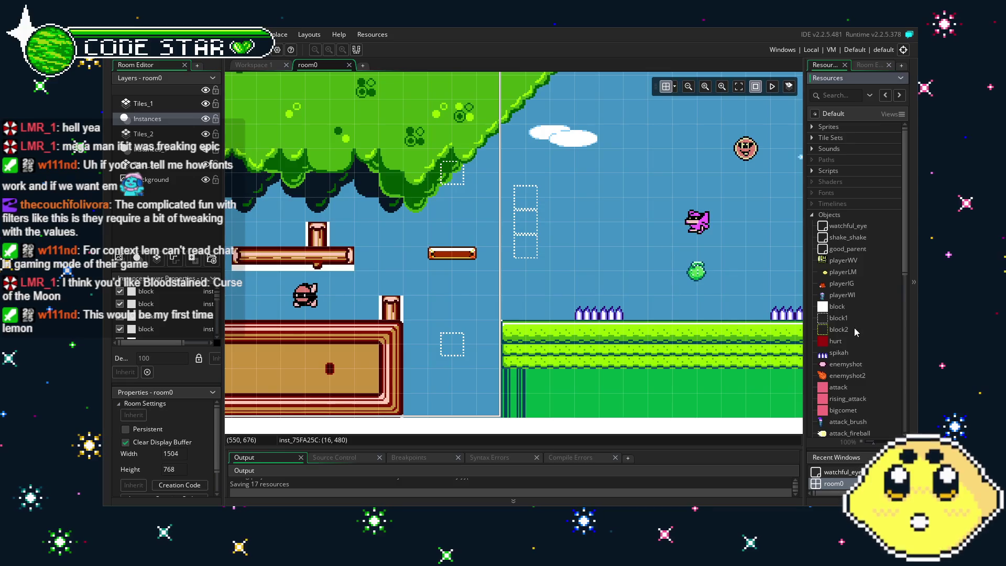
{"action": "scroll", "coordinate": [856, 332], "scroll_direction": "down", "scroll_amount": 2}
{"action": "scroll", "coordinate": [855, 333], "scroll_direction": "down", "scroll_amount": 2}
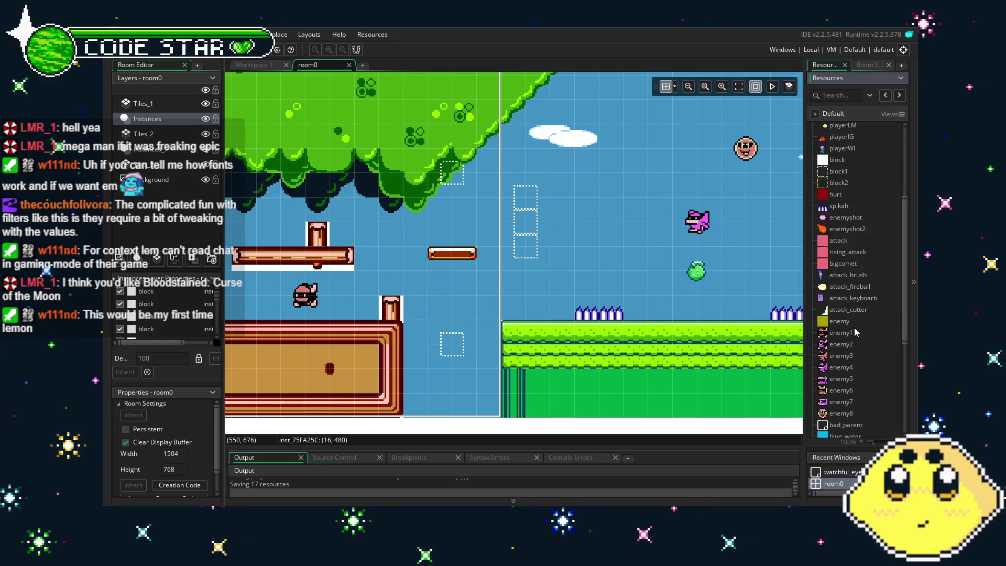
{"action": "scroll", "coordinate": [855, 332], "scroll_direction": "up", "scroll_amount": 2}
{"action": "scroll", "coordinate": [855, 330], "scroll_direction": "up", "scroll_amount": 3}
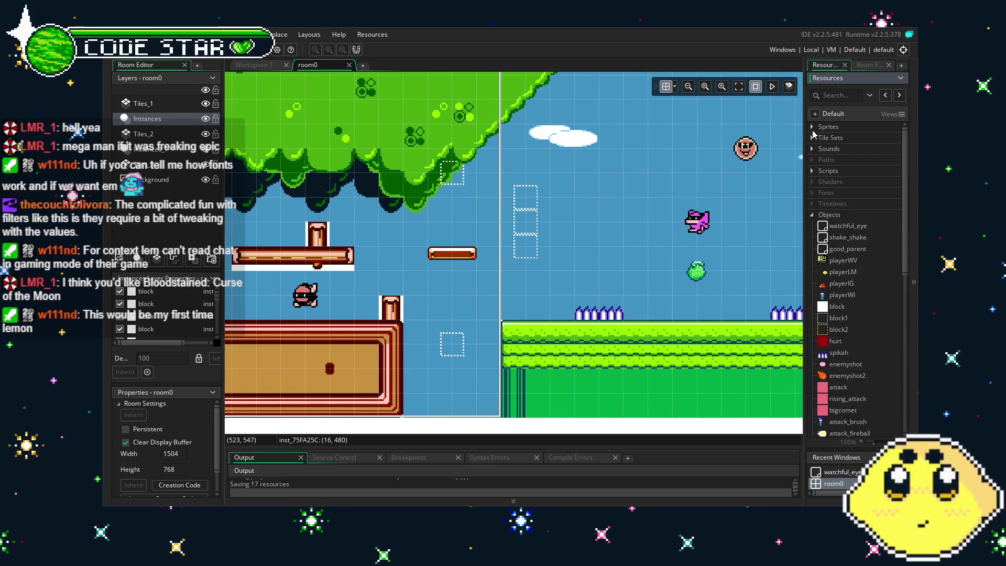
{"action": "left_click", "coordinate": [813, 127]}
{"action": "scroll", "coordinate": [864, 293], "scroll_direction": "down", "scroll_amount": 10}
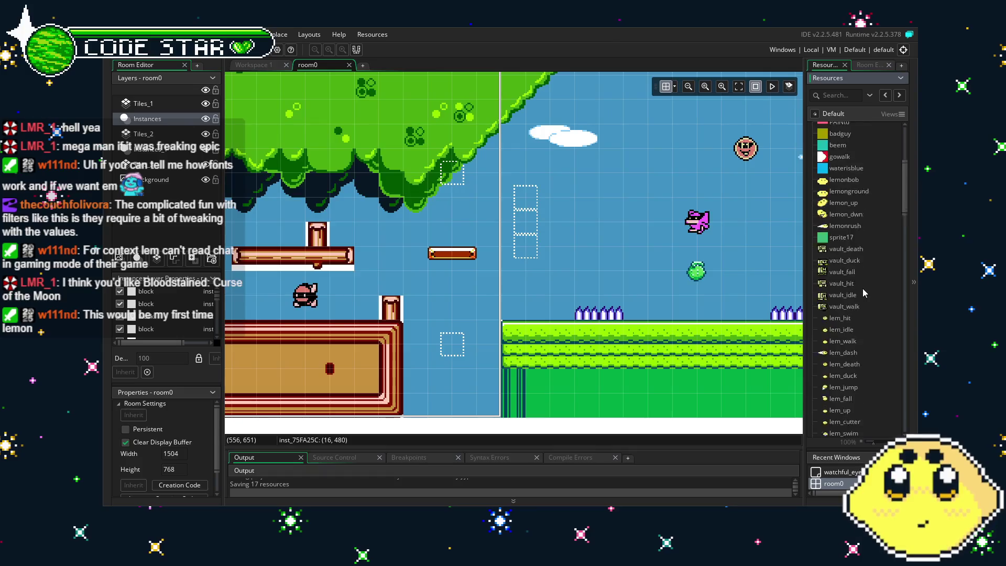
{"action": "scroll", "coordinate": [863, 292], "scroll_direction": "down", "scroll_amount": 7}
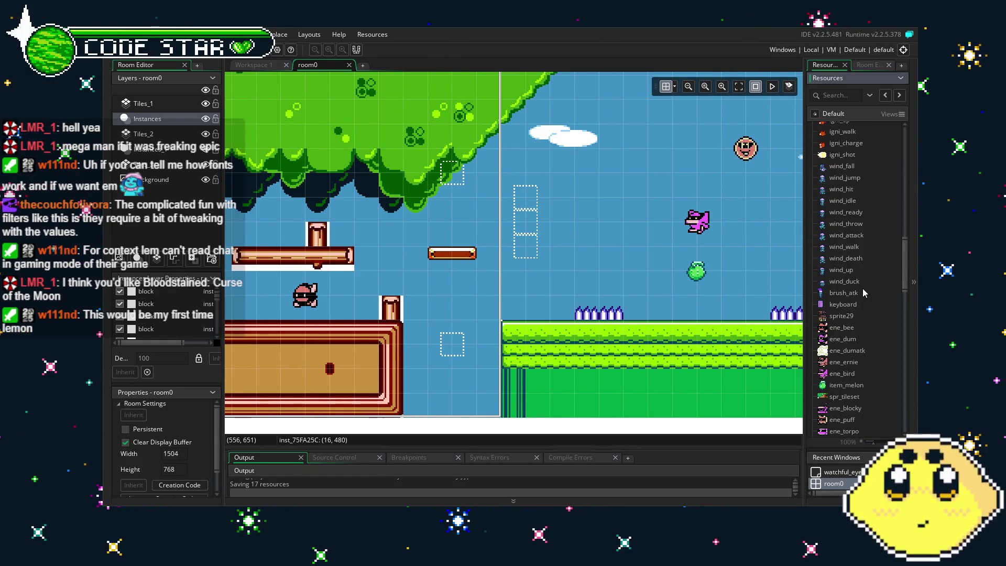
{"action": "scroll", "coordinate": [864, 293], "scroll_direction": "down", "scroll_amount": 2}
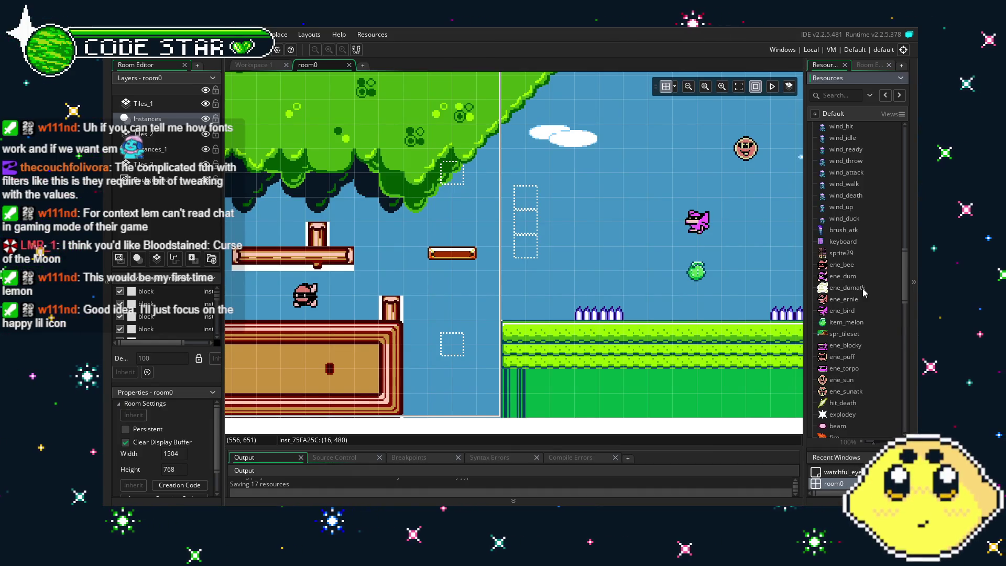
{"action": "scroll", "coordinate": [862, 289], "scroll_direction": "down", "scroll_amount": 2}
{"action": "scroll", "coordinate": [863, 288], "scroll_direction": "down", "scroll_amount": 2}
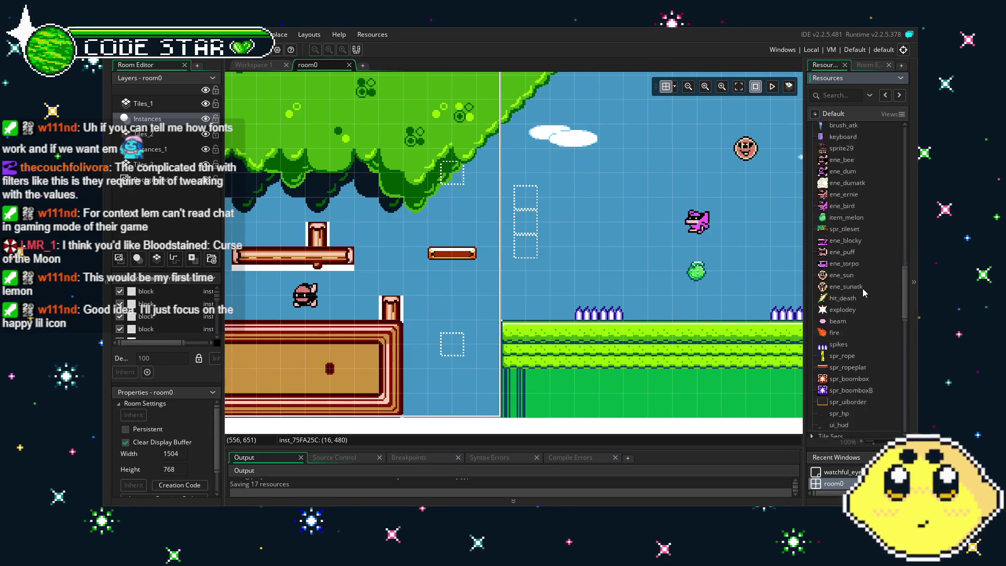
{"action": "scroll", "coordinate": [863, 288], "scroll_direction": "down", "scroll_amount": 2}
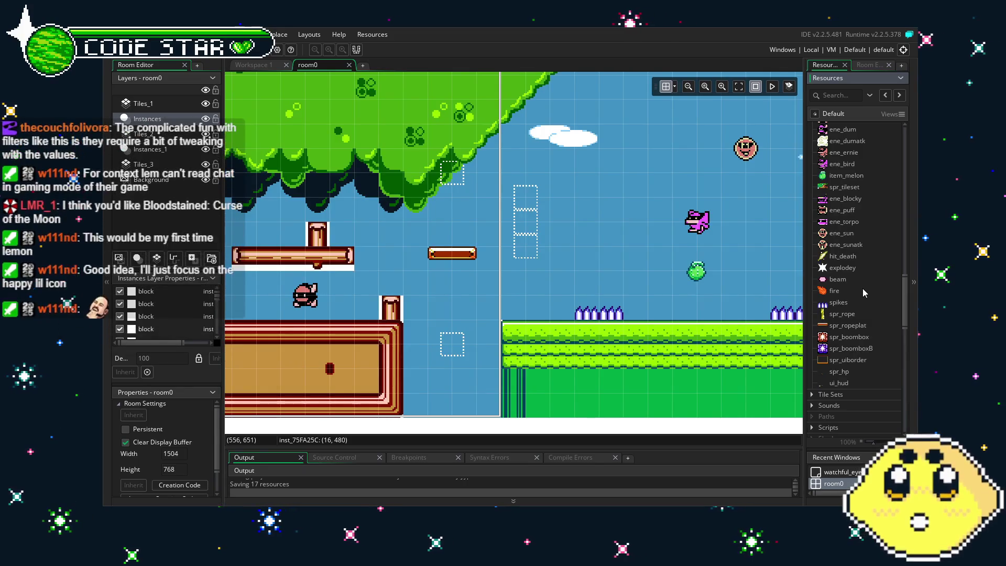
{"action": "left_click", "coordinate": [840, 315]}
{"action": "scroll", "coordinate": [840, 318], "scroll_direction": "down", "scroll_amount": 10}
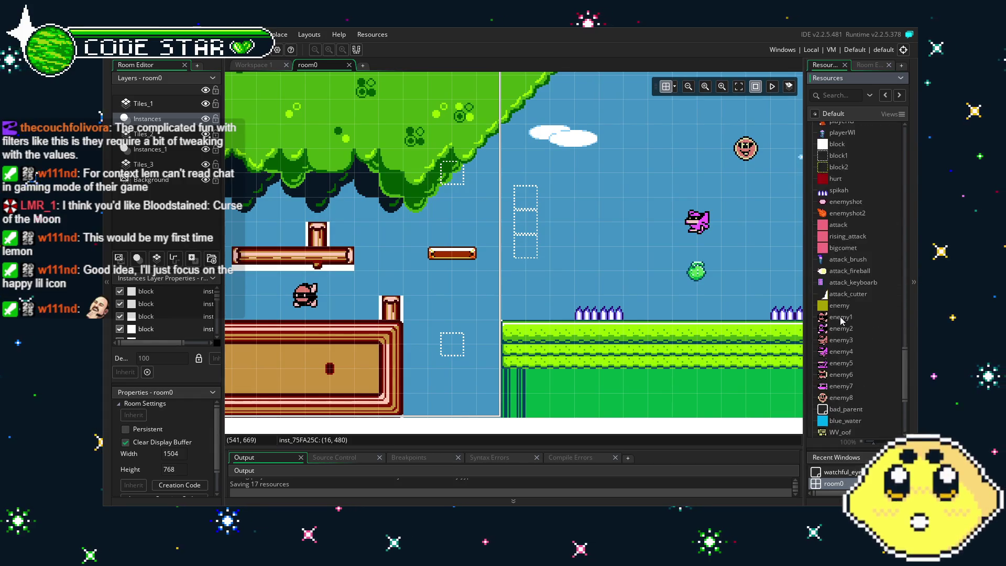
Create a new object and assign it the spr_rope sprite
{"action": "right_click", "coordinate": [831, 179]}
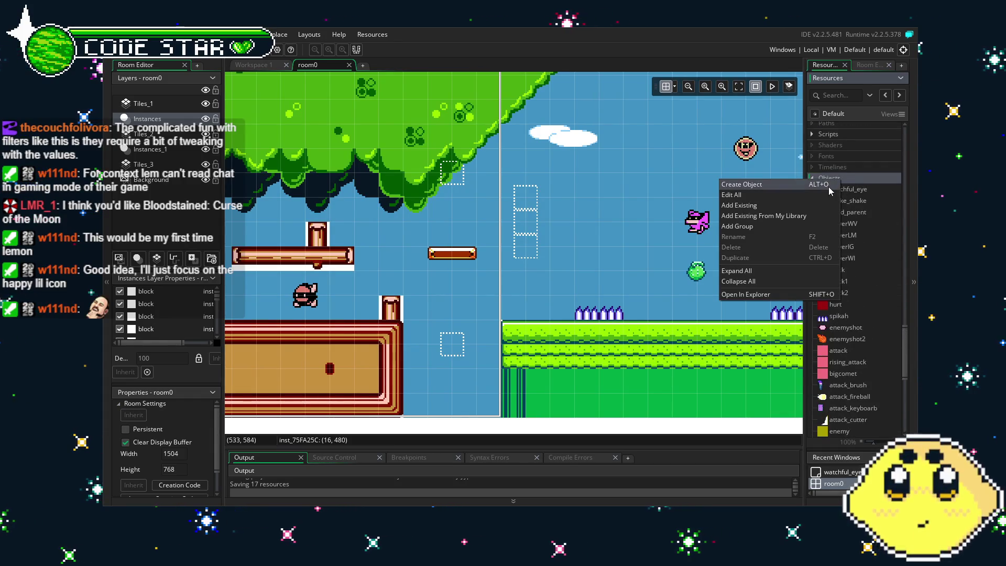
{"action": "left_click", "coordinate": [830, 184]}
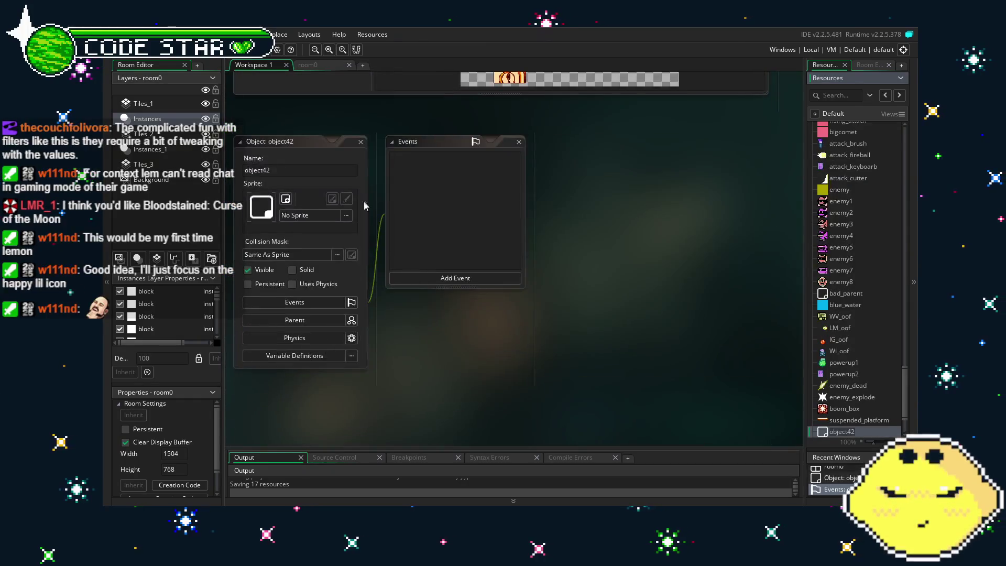
{"action": "left_click", "coordinate": [310, 215]}
{"action": "scroll", "coordinate": [511, 261], "scroll_direction": "down", "scroll_amount": 10}
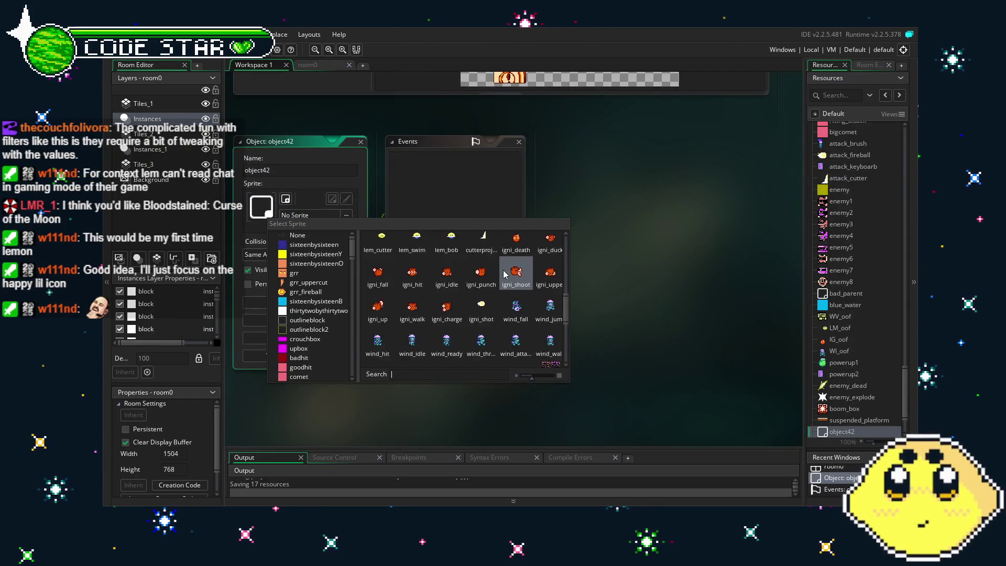
{"action": "left_click", "coordinate": [549, 314]}
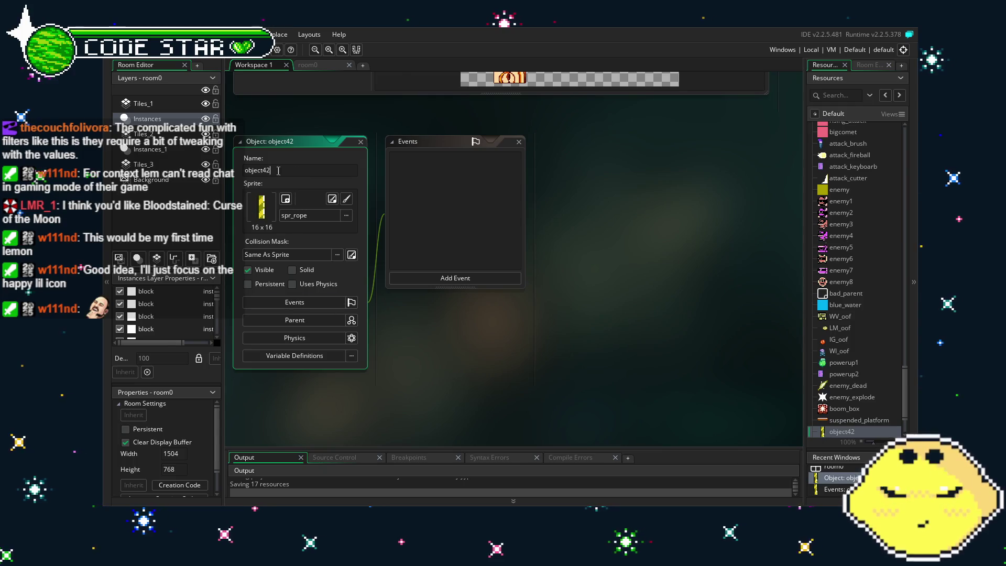
Name the new object rope_emitter
{"action": "key", "text": "BackSpace"}
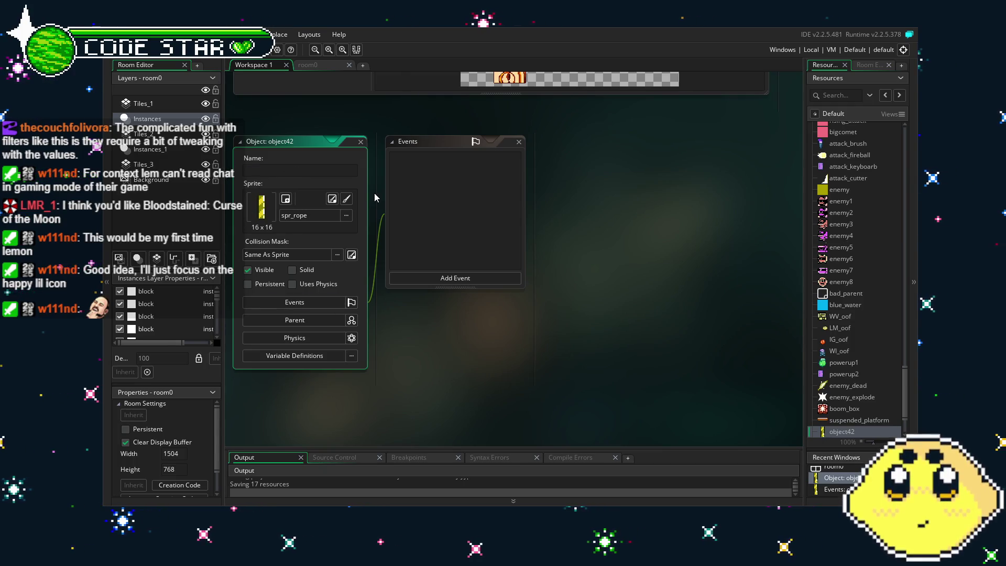
{"action": "type", "text": "ro"}
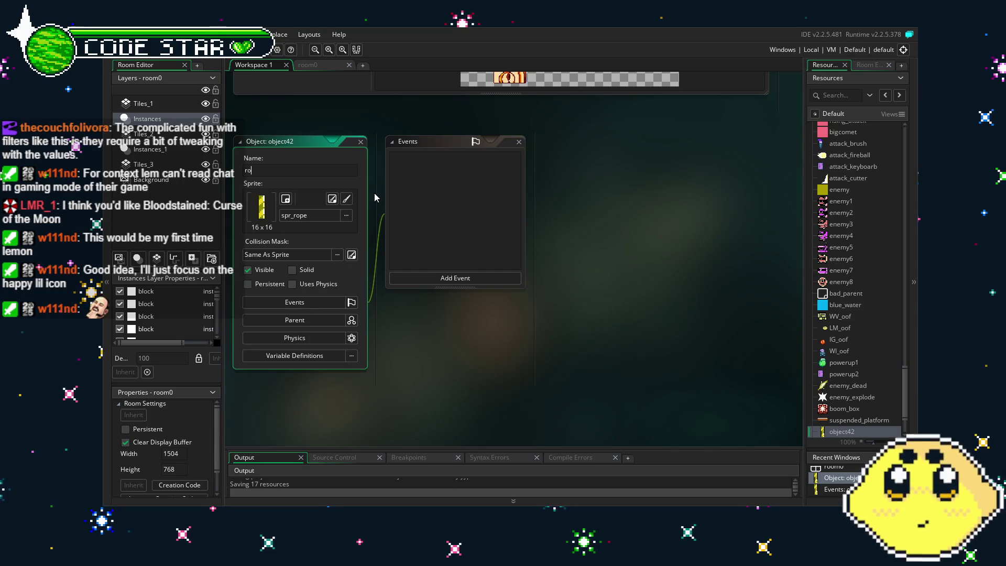
{"action": "type", "text": "pe_emitter"}
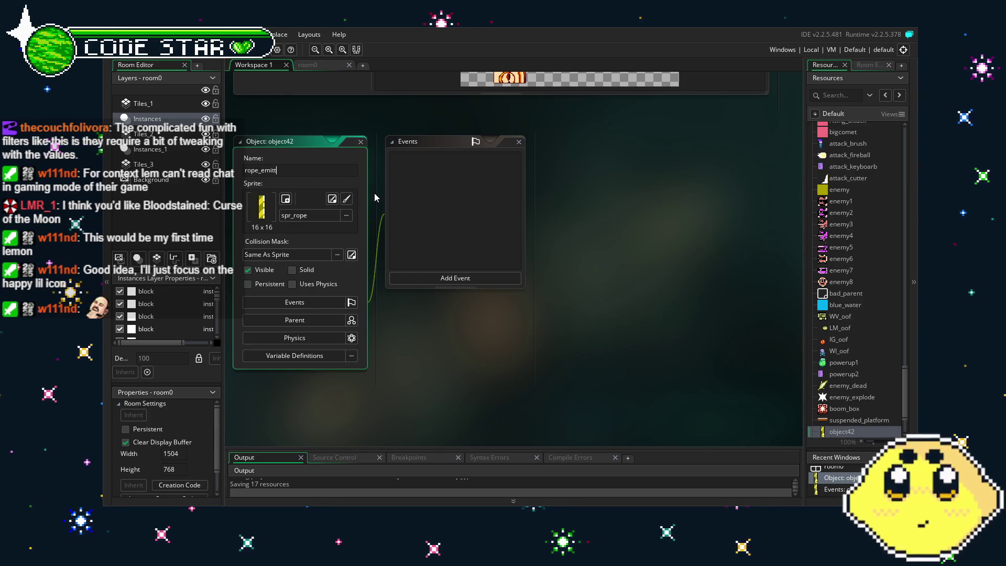
{"action": "left_click", "coordinate": [449, 277]}
Add an Other > Views > Outside View 0 event to rope_emitter
{"action": "left_click", "coordinate": [449, 278]}
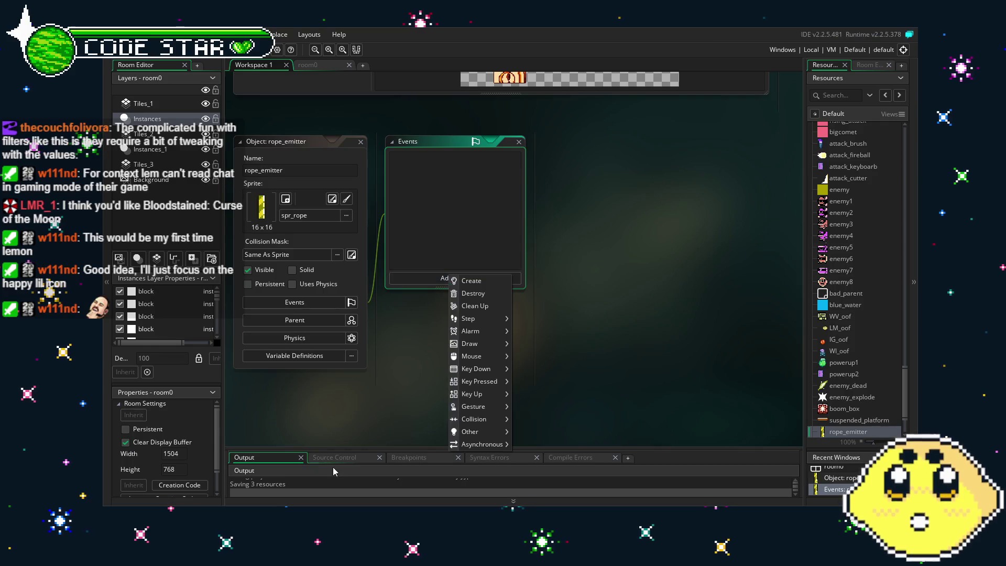
{"action": "mouse_move", "coordinate": [472, 318]}
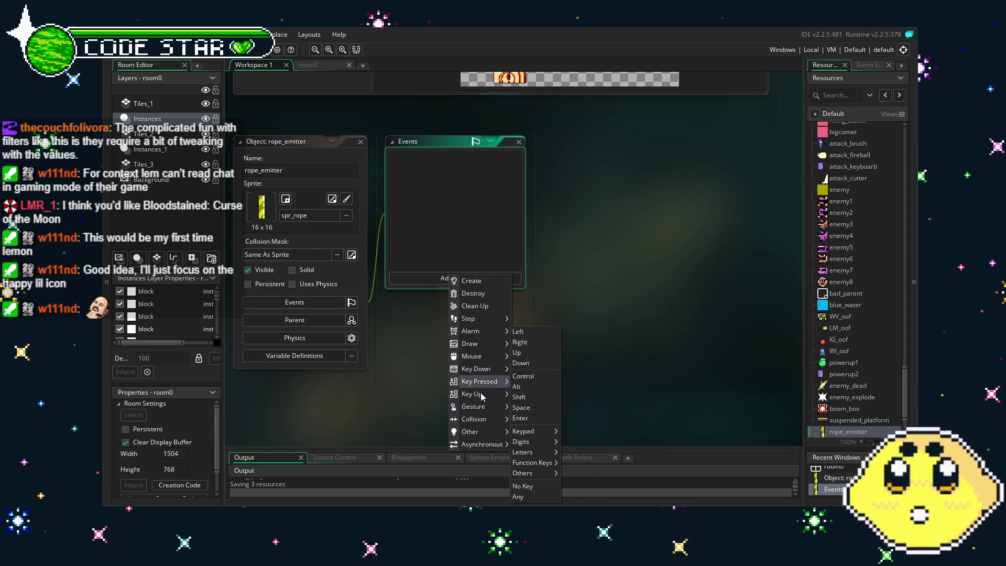
{"action": "mouse_move", "coordinate": [479, 419]}
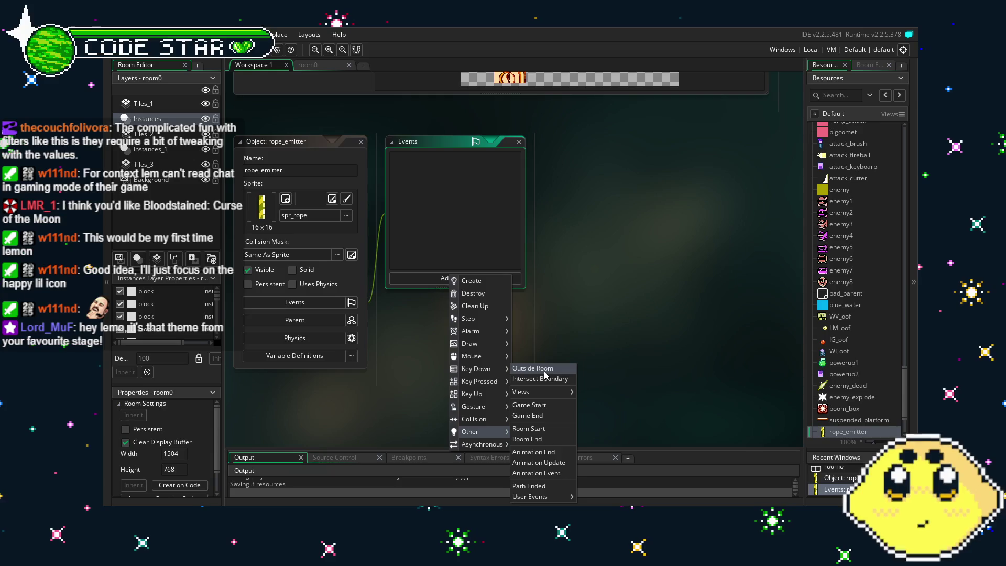
{"action": "mouse_move", "coordinate": [548, 394]}
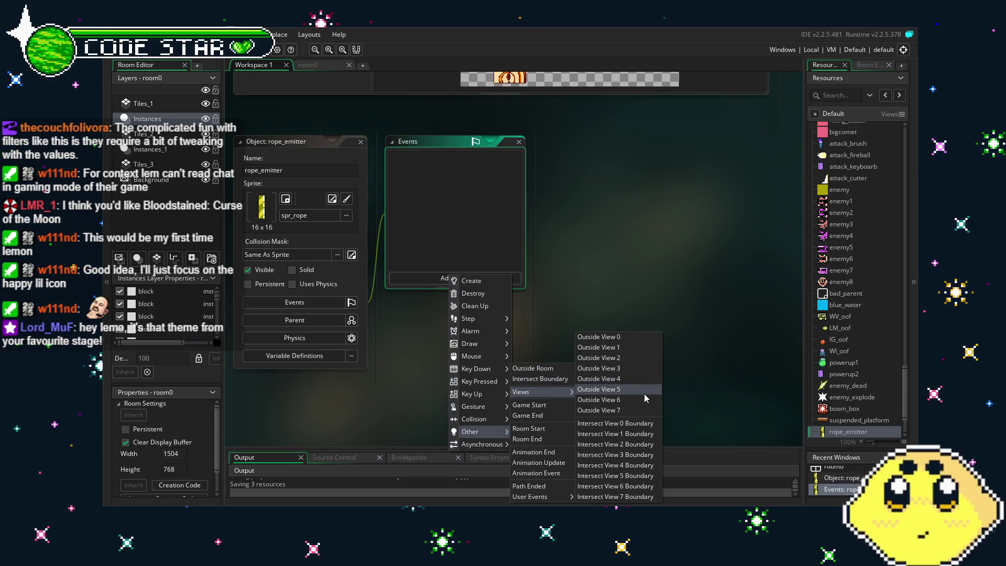
{"action": "left_click", "coordinate": [620, 336]}
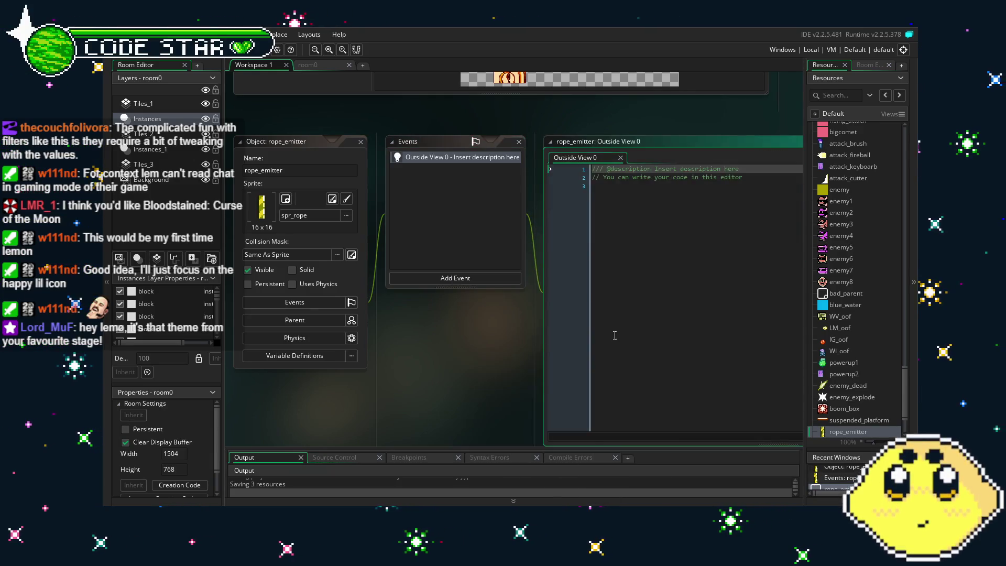
Replace the event's template code with instance_destroy(); and save it
{"action": "key", "text": "ctrl+a"}
{"action": "type", "text": "instance_destroy"}
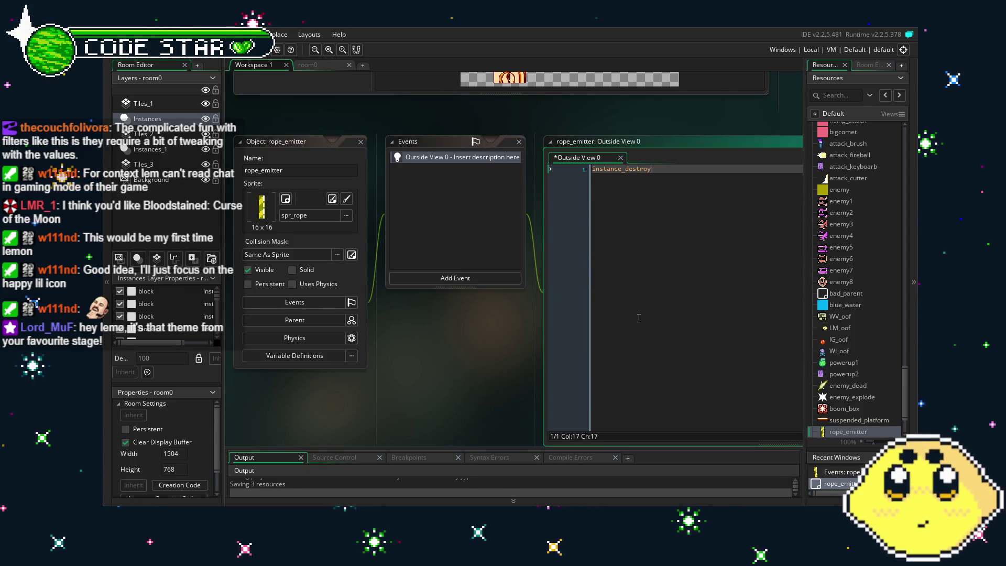
{"action": "type", "text": "();"}
{"action": "key", "text": "ctrl+s"}
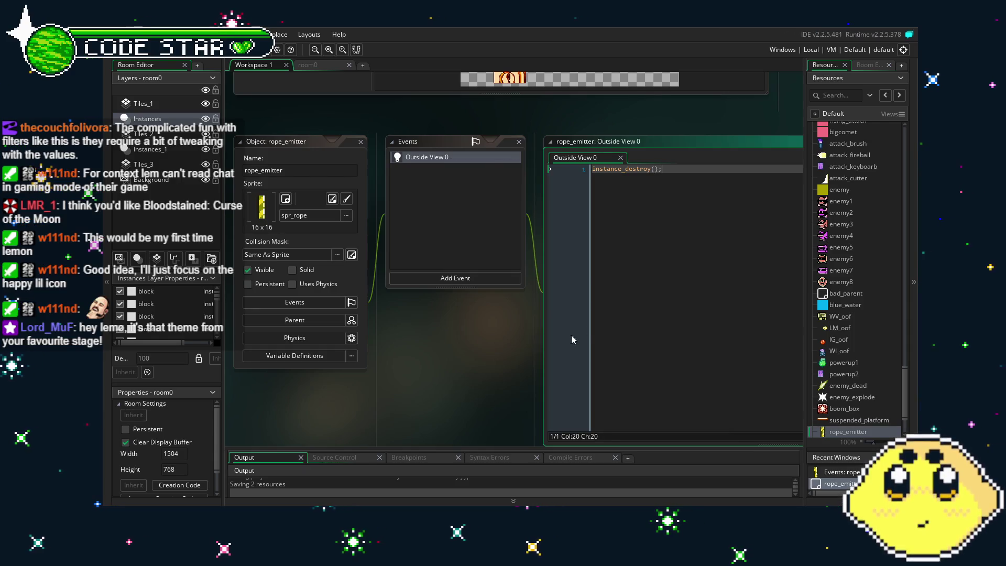
{"action": "left_click_drag", "start_coordinate": [440, 354], "coordinate": [414, 353]}
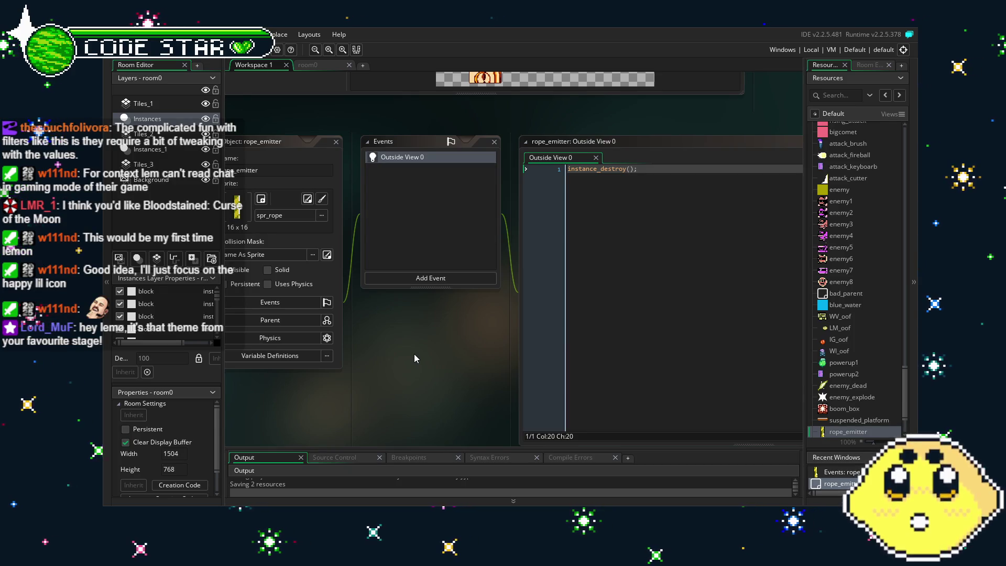
{"action": "left_click_drag", "start_coordinate": [414, 355], "coordinate": [427, 355]}
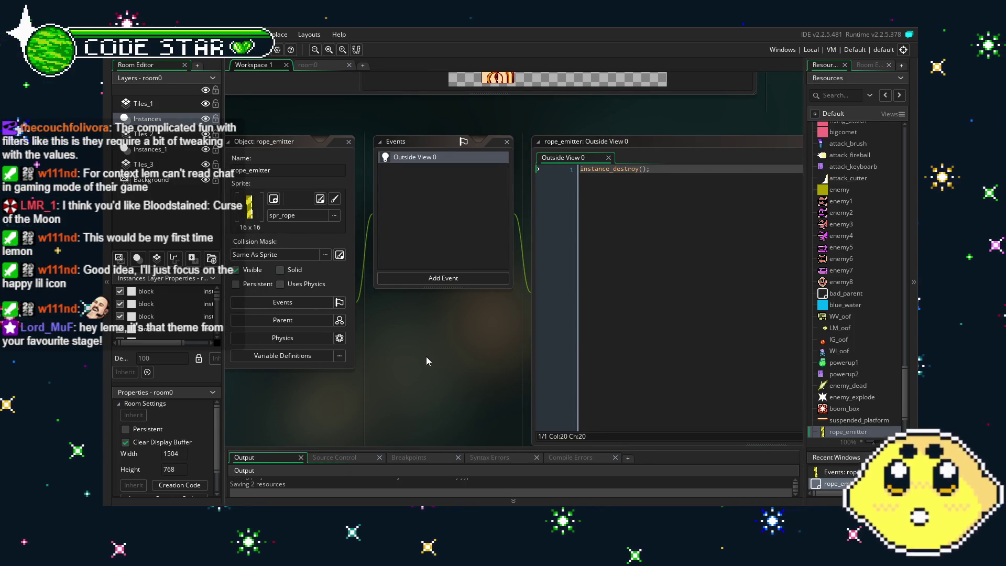
Add a Create event to rope_emitter with depth=10000; and save it
{"action": "left_click", "coordinate": [434, 277]}
{"action": "left_click", "coordinate": [454, 279]}
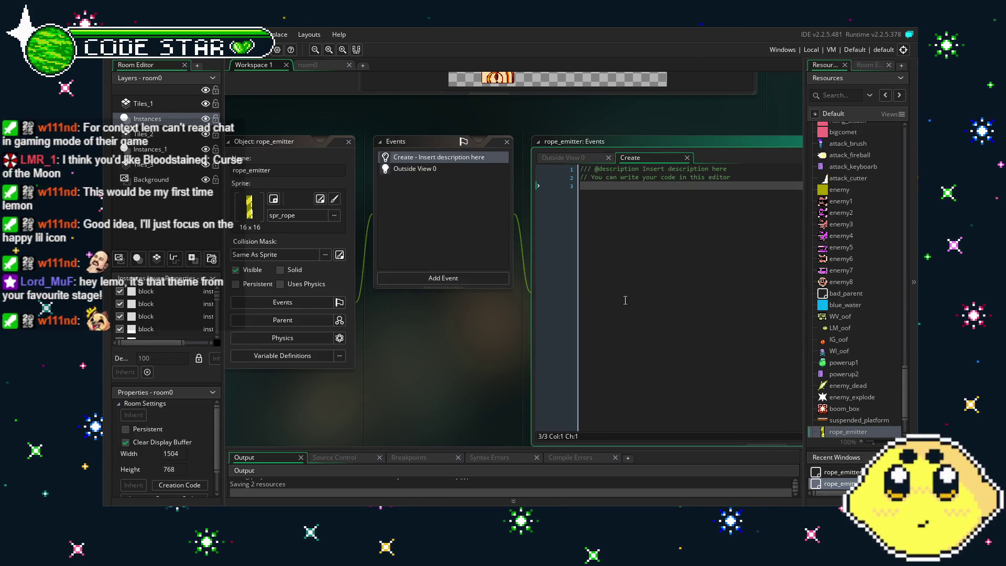
{"action": "type", "text": "depth"}
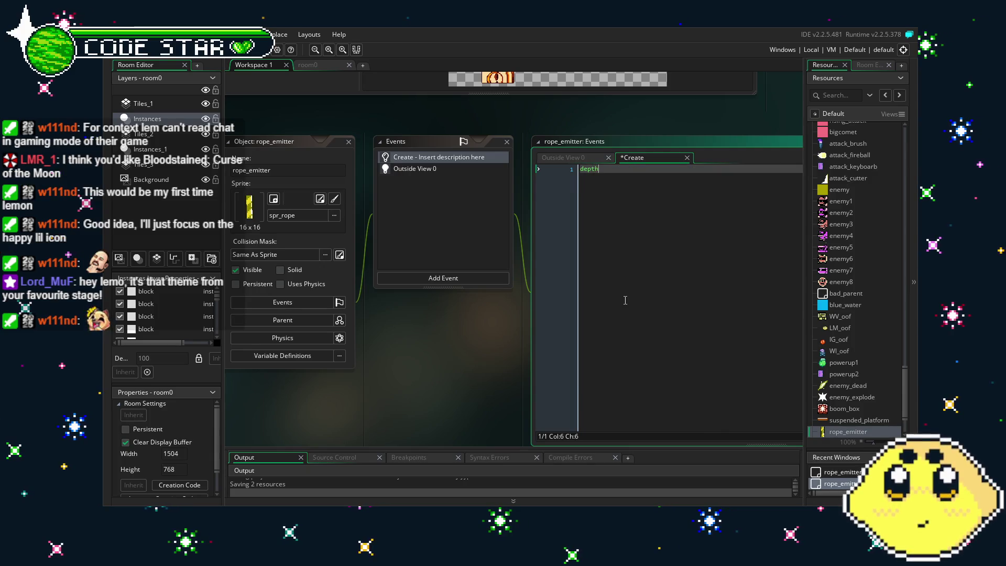
{"action": "type", "text": "=10000;"}
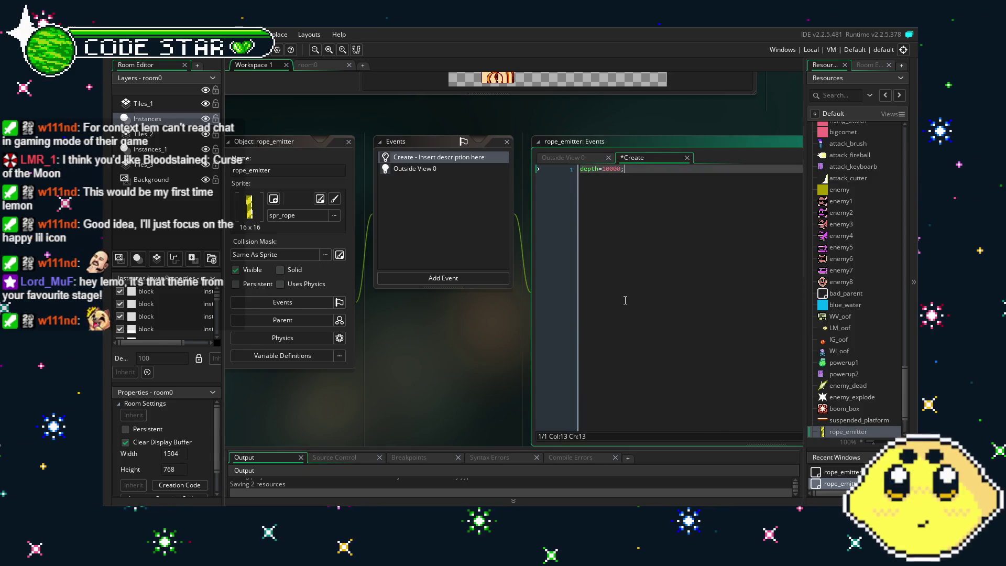
{"action": "key", "text": "ctrl+s"}
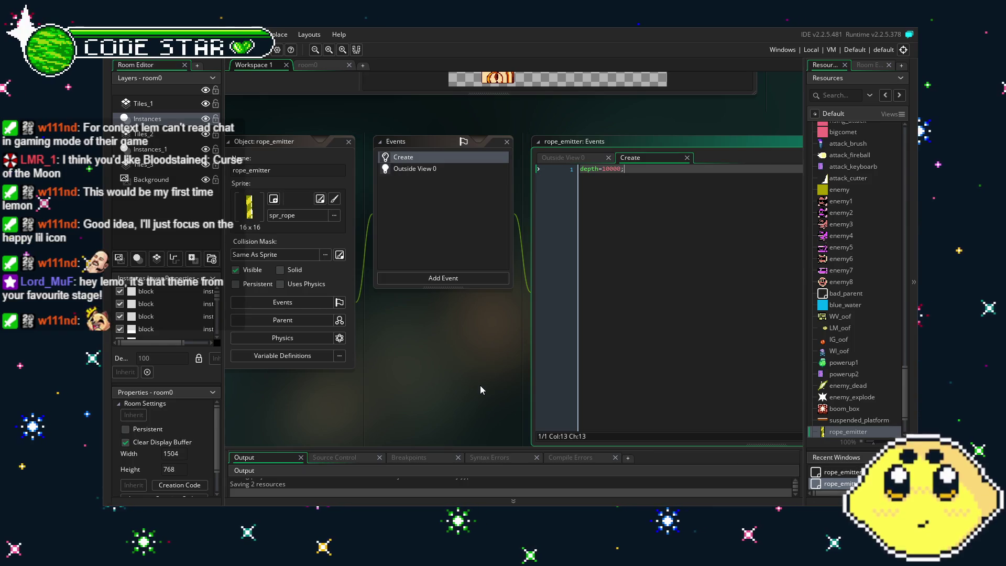
Review the Outside View 0 and Create code, then return to room0 with Resources listed
{"action": "left_click", "coordinate": [481, 385]}
{"action": "left_click", "coordinate": [439, 166]}
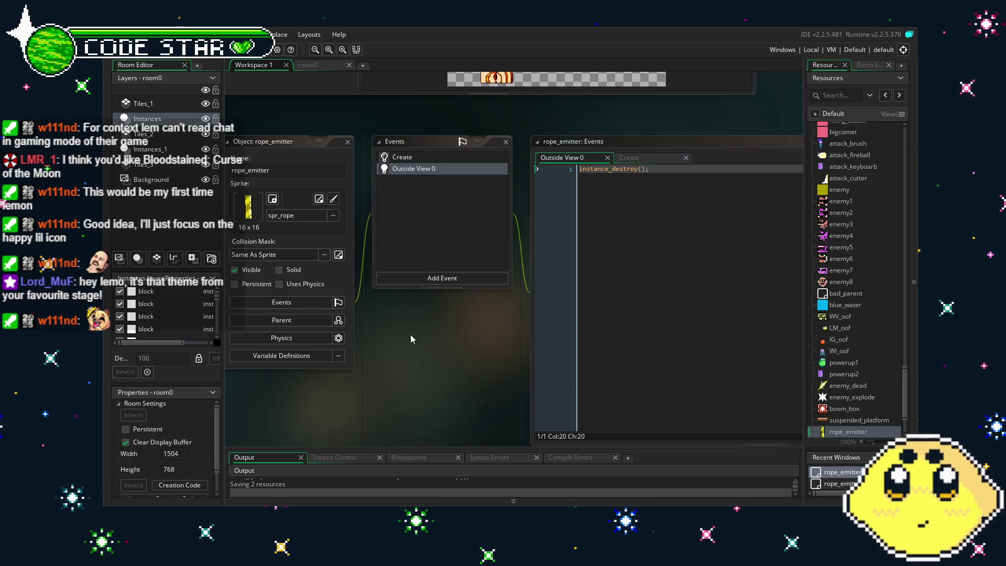
{"action": "left_click_drag", "start_coordinate": [410, 335], "coordinate": [406, 332]}
{"action": "left_click", "coordinate": [406, 158]}
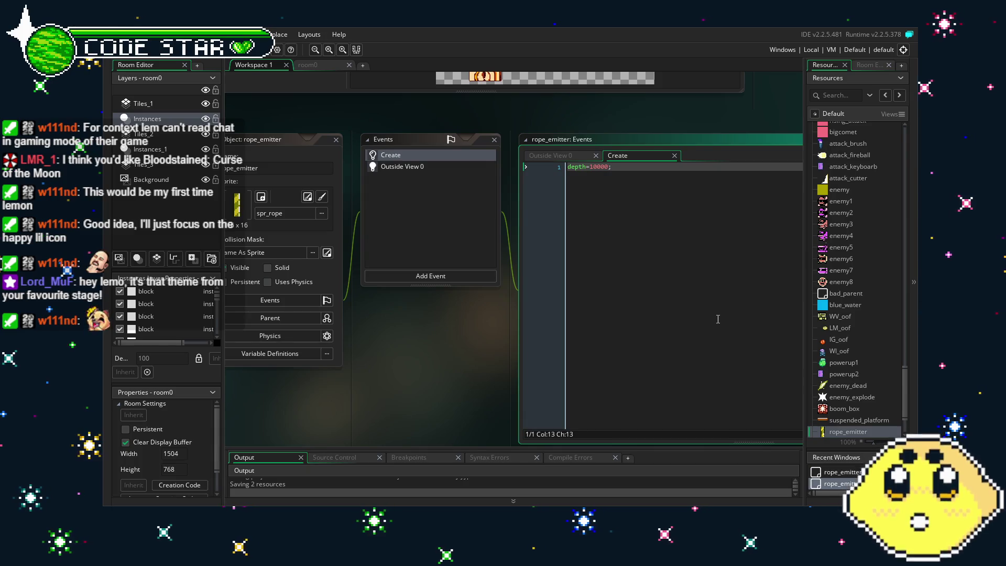
{"action": "scroll", "coordinate": [873, 395], "scroll_direction": "down", "scroll_amount": 3}
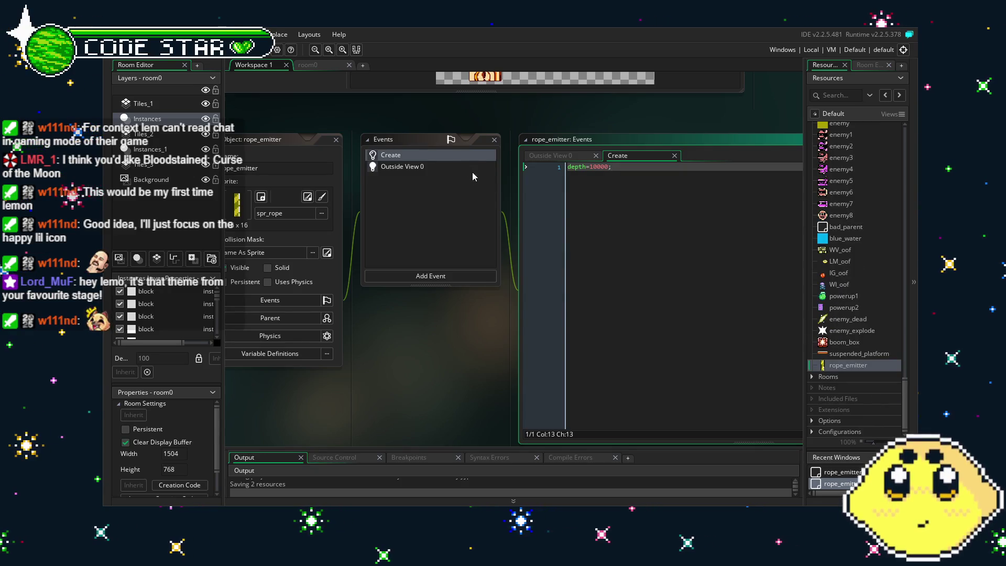
{"action": "left_click", "coordinate": [427, 168]}
{"action": "left_click", "coordinate": [425, 153]}
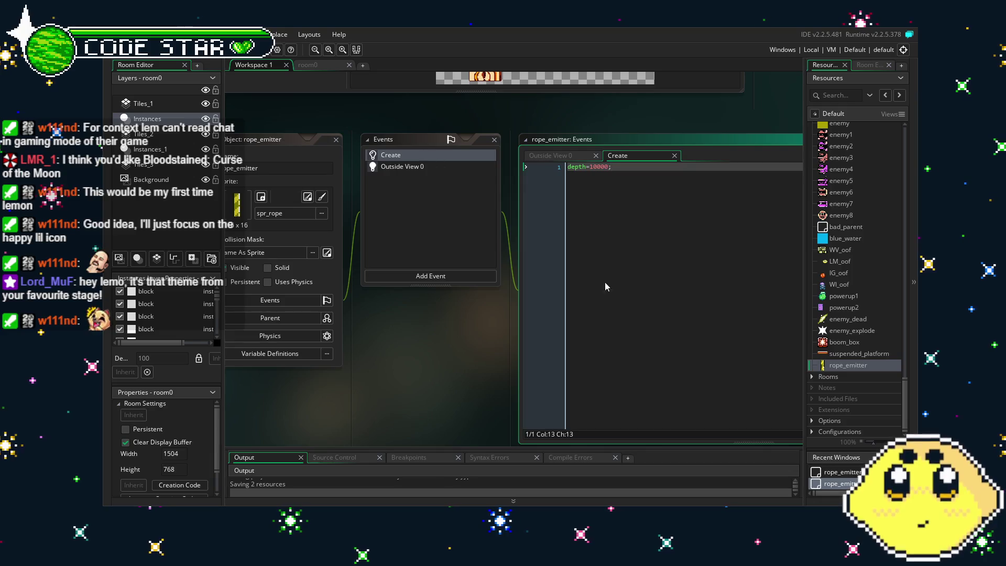
{"action": "mouse_move", "coordinate": [645, 304]}
{"action": "left_mouse_down"}
{"action": "mouse_move", "coordinate": [625, 305]}
{"action": "mouse_move", "coordinate": [642, 305]}
{"action": "left_mouse_up"}
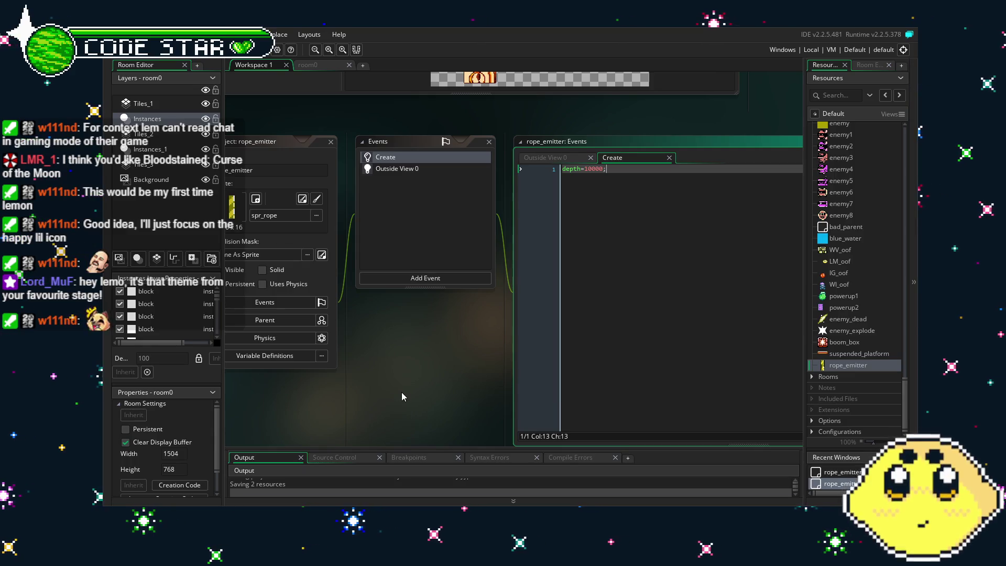
{"action": "left_click_drag", "start_coordinate": [402, 392], "coordinate": [430, 392]}
{"action": "left_click", "coordinate": [464, 169]}
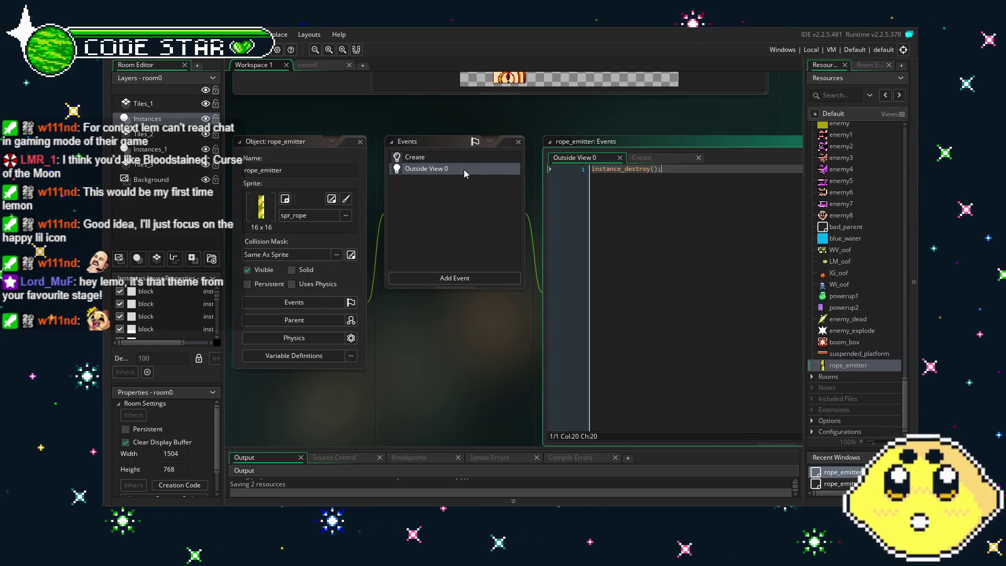
{"action": "left_click", "coordinate": [432, 158]}
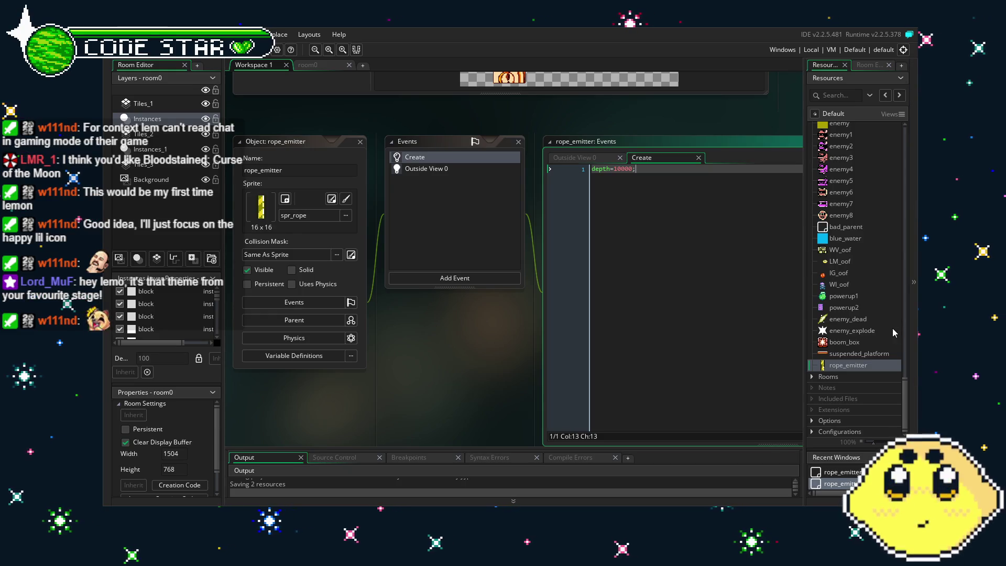
{"action": "left_click", "coordinate": [315, 68]}
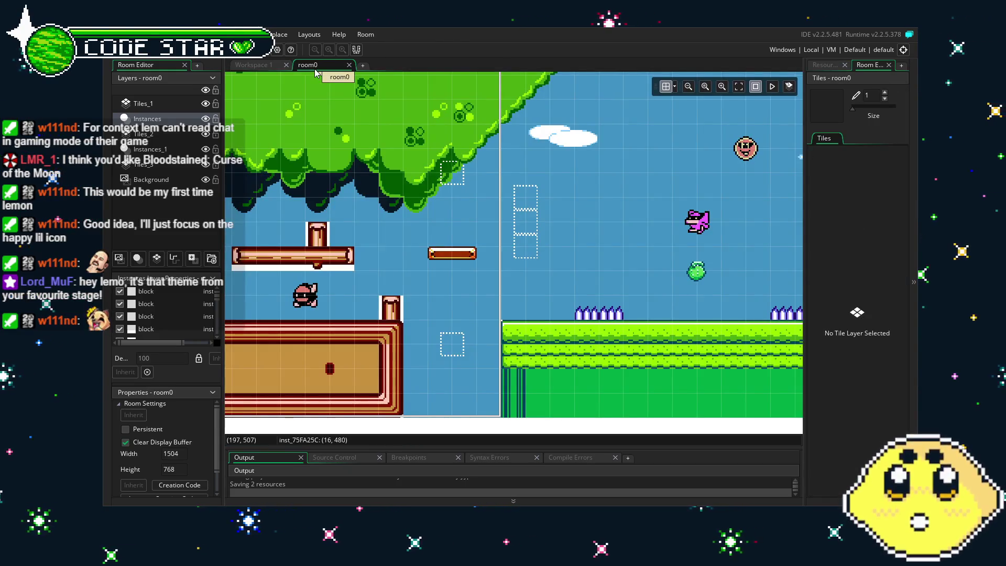
{"action": "left_click", "coordinate": [827, 67]}
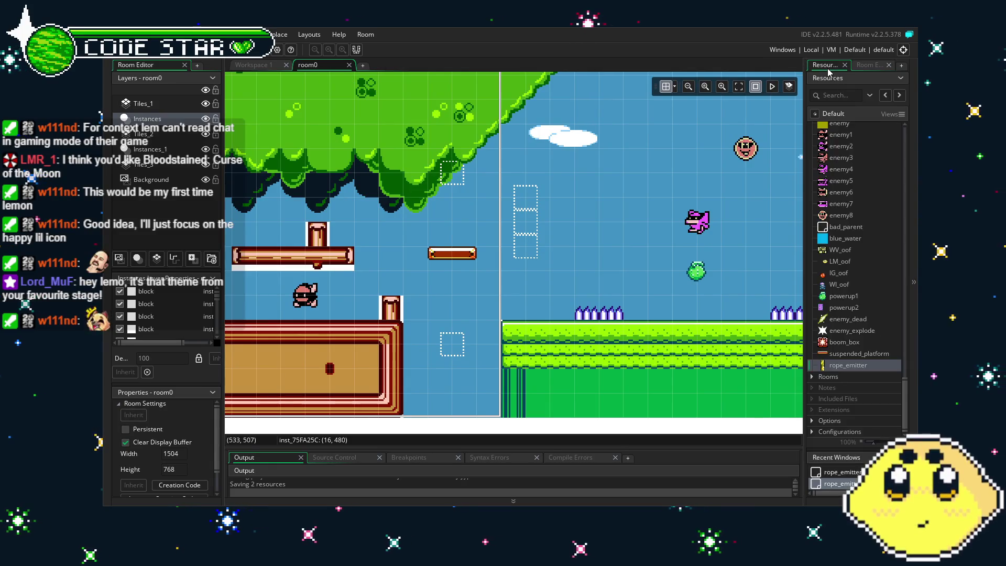
Open the suspended_platform object and look over its events and Create code
{"action": "double_click", "coordinate": [861, 354]}
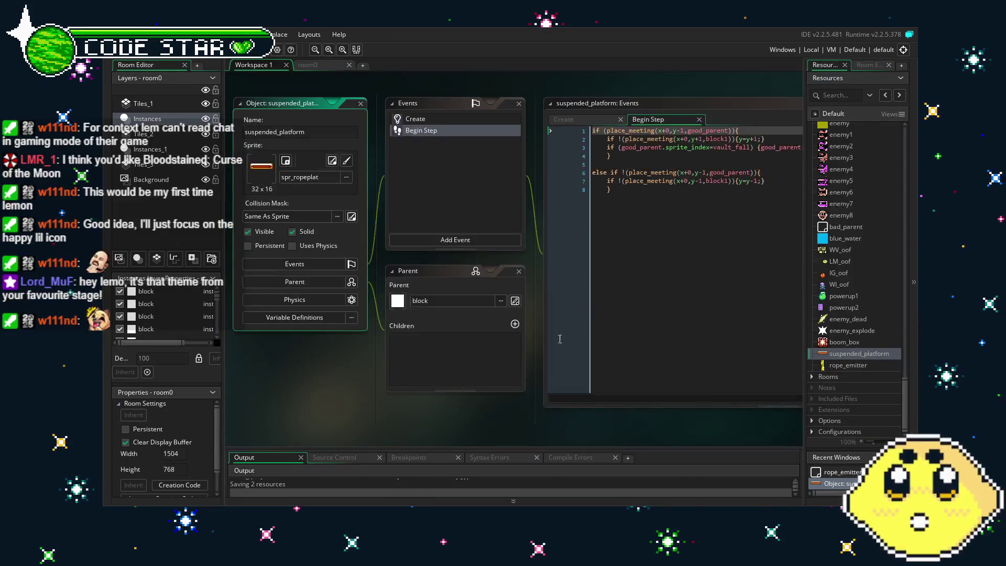
{"action": "left_click", "coordinate": [472, 241]}
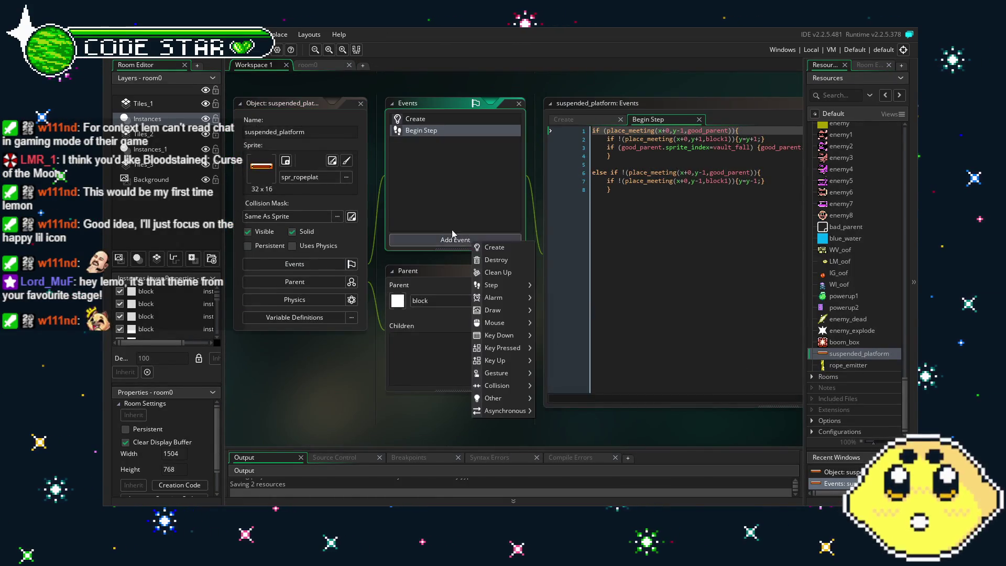
{"action": "left_click", "coordinate": [434, 206]}
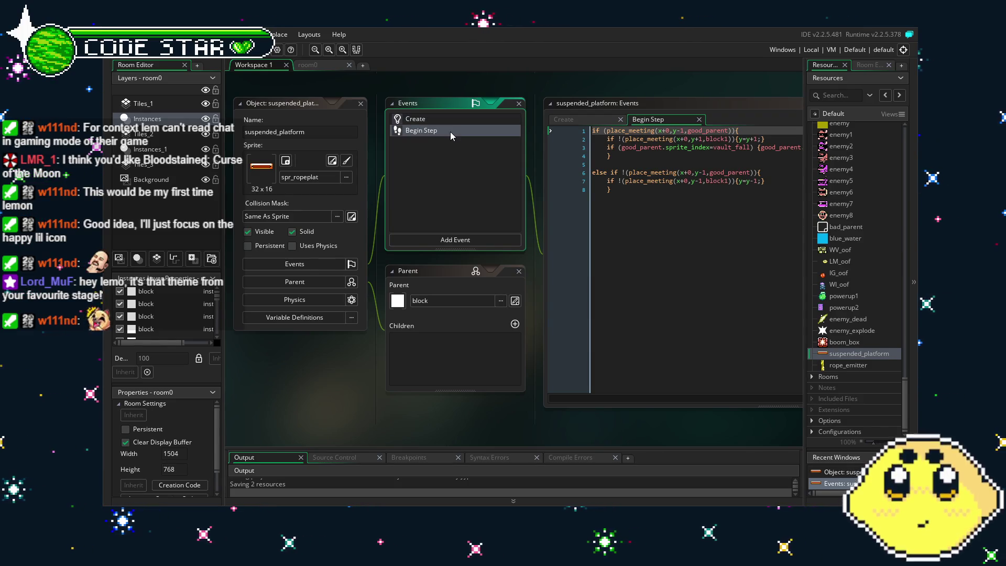
{"action": "left_click", "coordinate": [425, 120]}
{"action": "left_click", "coordinate": [745, 190]}
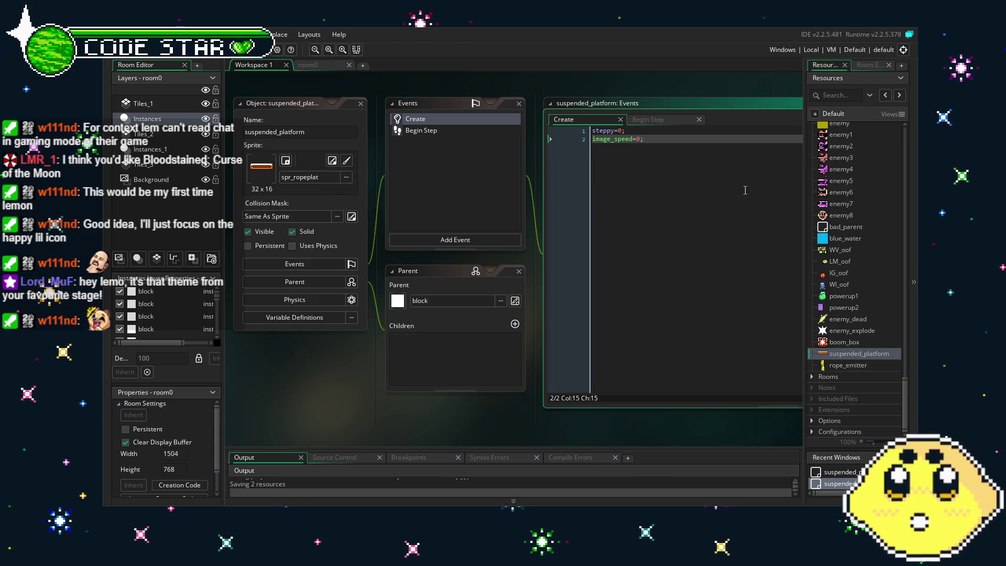
{"action": "key", "text": "Return"}
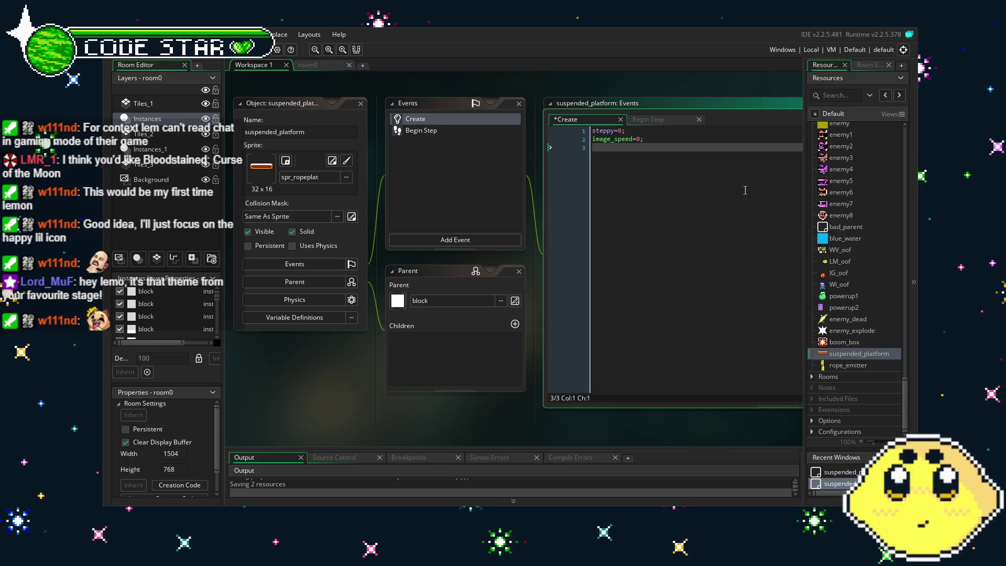
{"action": "key", "text": "BackSpace"}
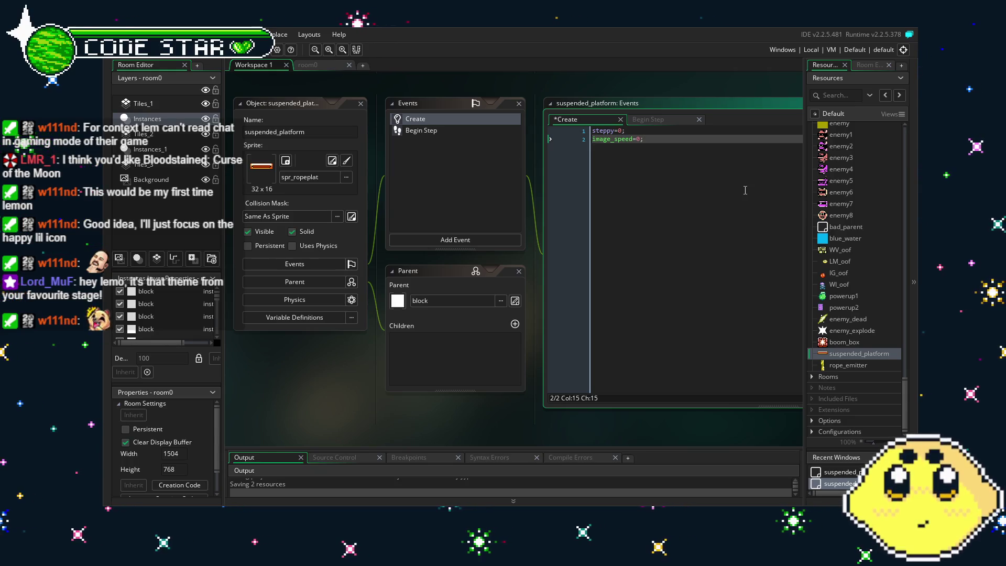
On a new Begin Step line, start typing instance_create_depth(x+0,y+0, via autocomplete
{"action": "left_click", "coordinate": [420, 130]}
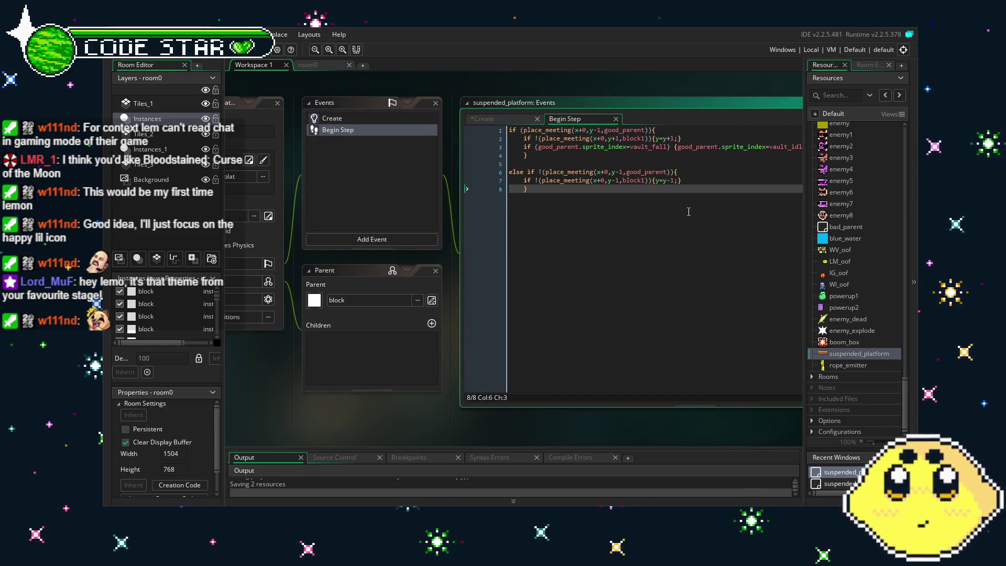
{"action": "key", "text": "Return"}
{"action": "key", "text": "Return"}
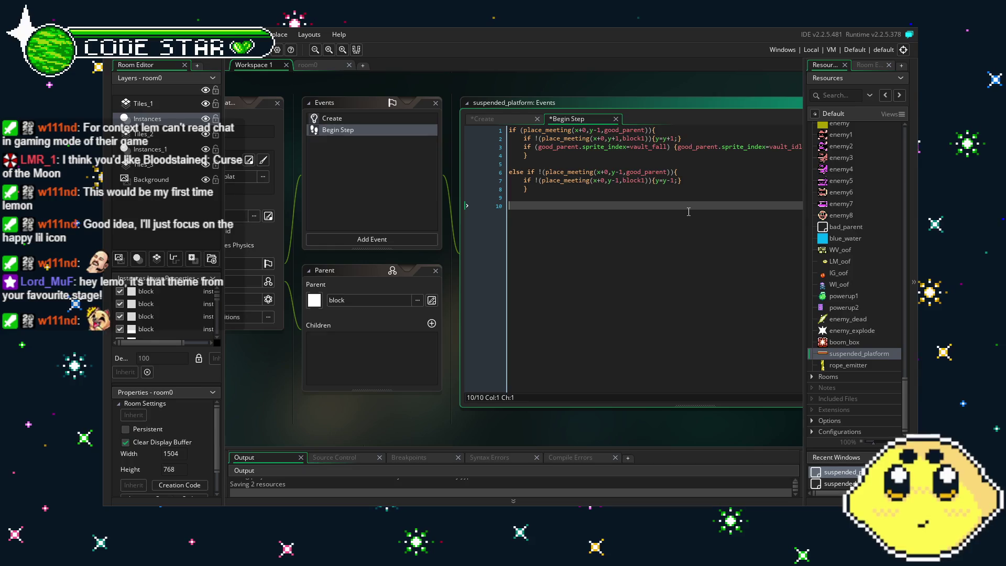
{"action": "key", "text": "BackSpace"}
{"action": "type", "text": "instance"}
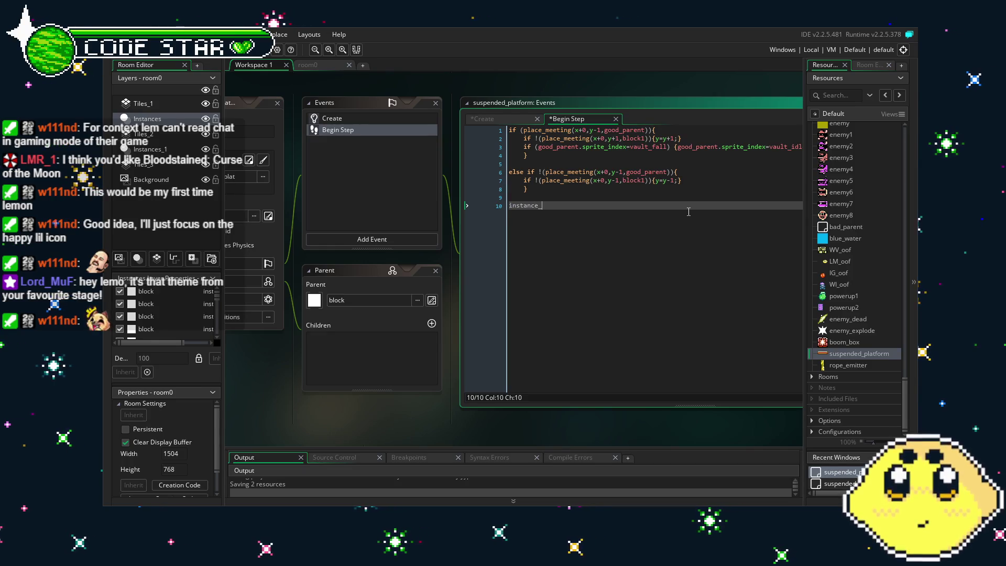
{"action": "type", "text": "_crea"}
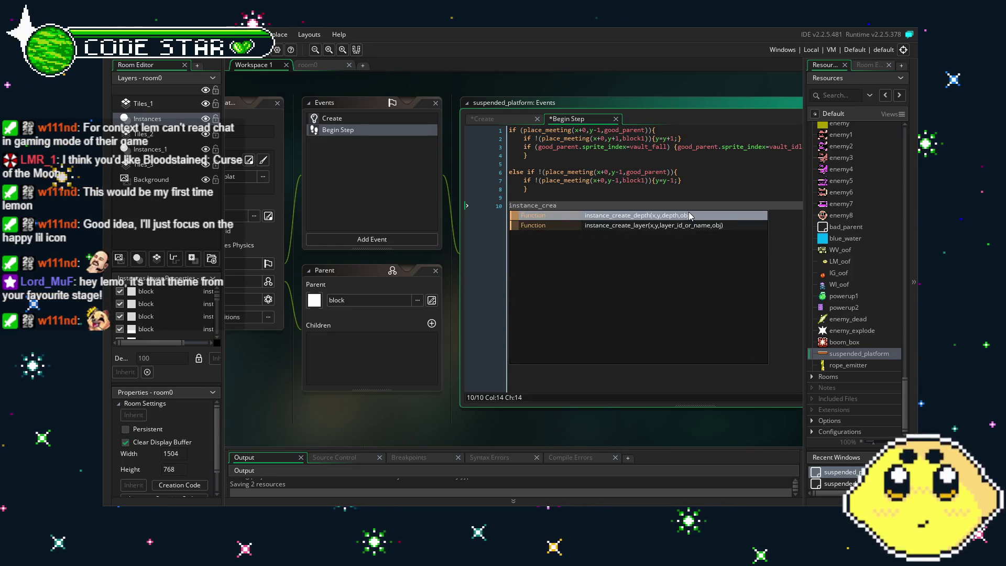
{"action": "left_click", "coordinate": [690, 215]}
{"action": "type", "text": "(x"}
{"action": "type", "text": "+0,y"}
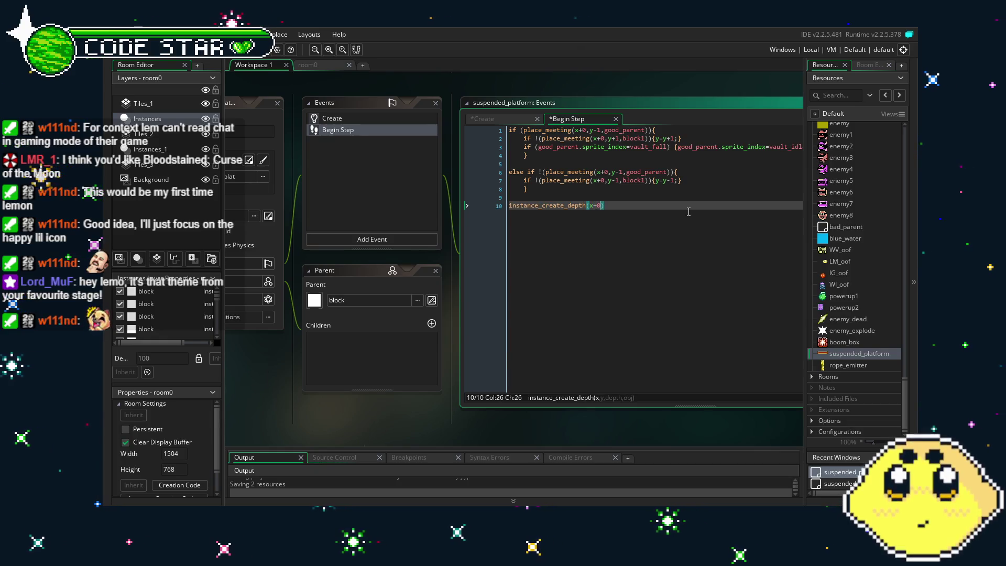
{"action": "type", "text": "+0"}
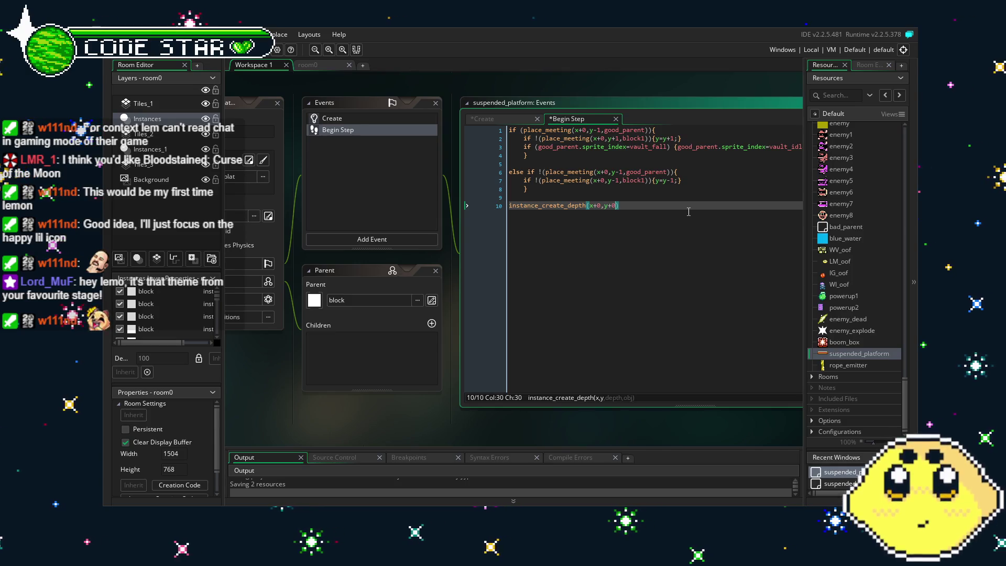
{"action": "scroll", "coordinate": [856, 296], "scroll_direction": "up", "scroll_amount": 15}
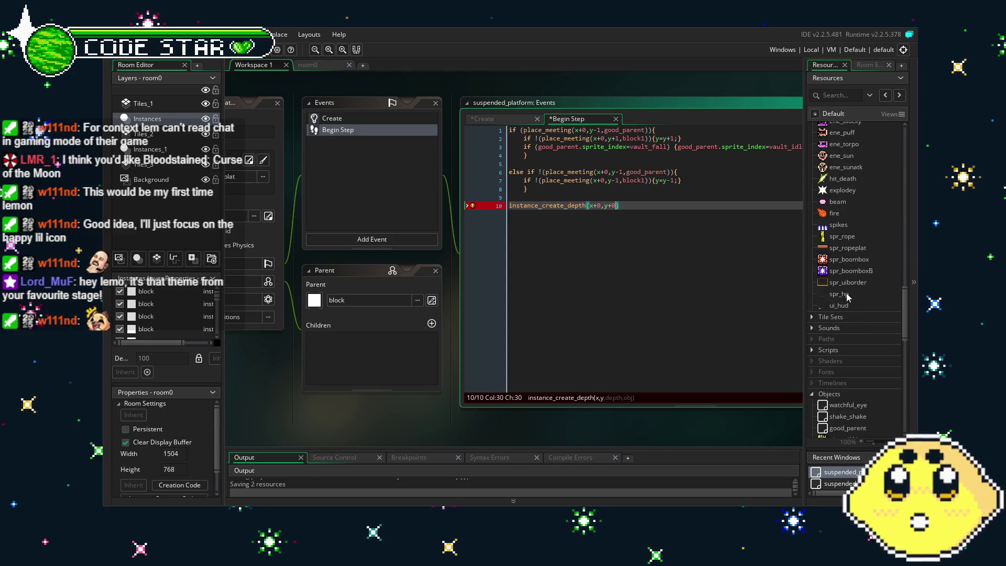
Change the spr_ropeplat sprite's origin preset to Top Centre (16, 0)
{"action": "double_click", "coordinate": [854, 247]}
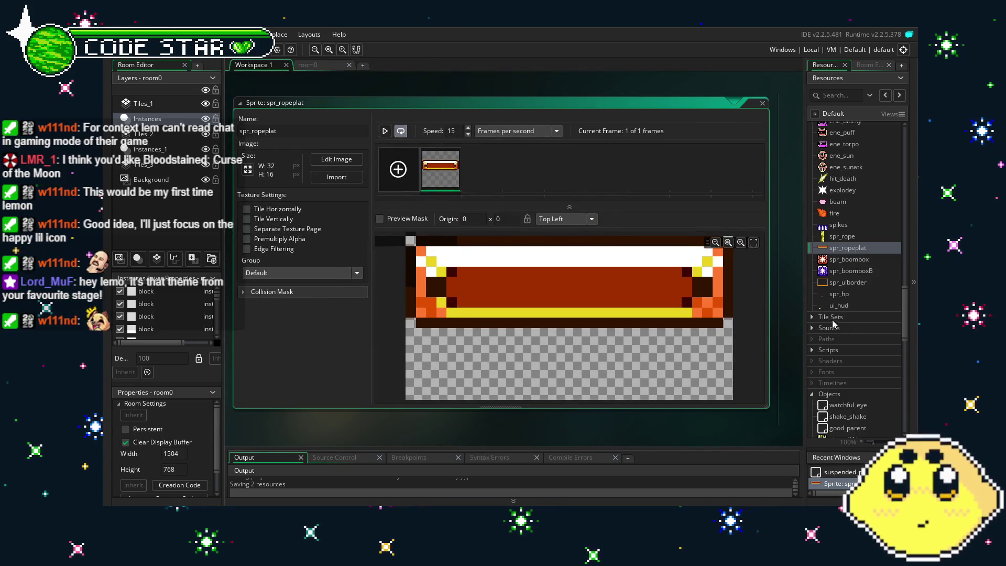
{"action": "scroll", "coordinate": [842, 314], "scroll_direction": "down", "scroll_amount": 4}
{"action": "scroll", "coordinate": [840, 297], "scroll_direction": "down", "scroll_amount": 2}
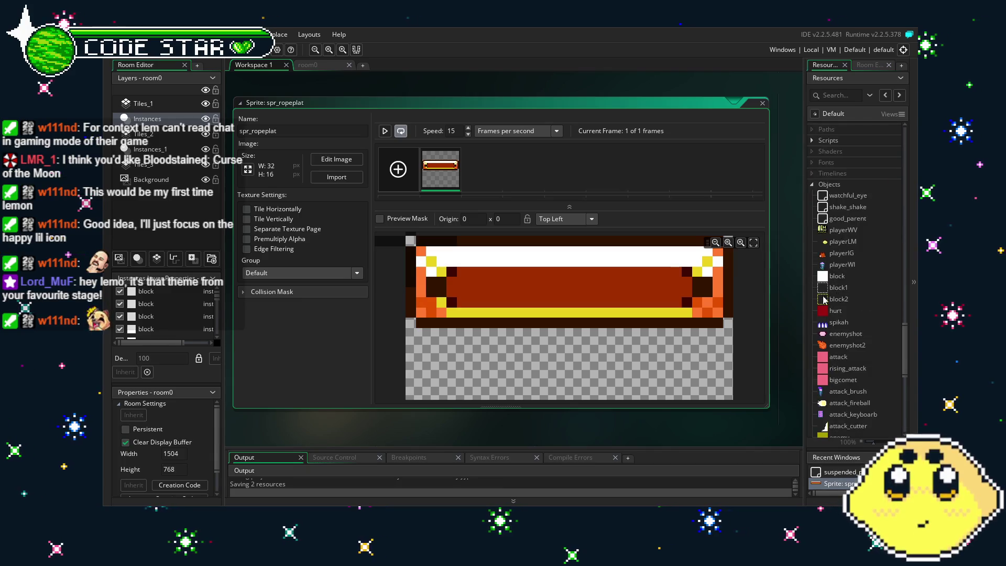
{"action": "left_click", "coordinate": [569, 220]}
{"action": "left_click", "coordinate": [567, 244]}
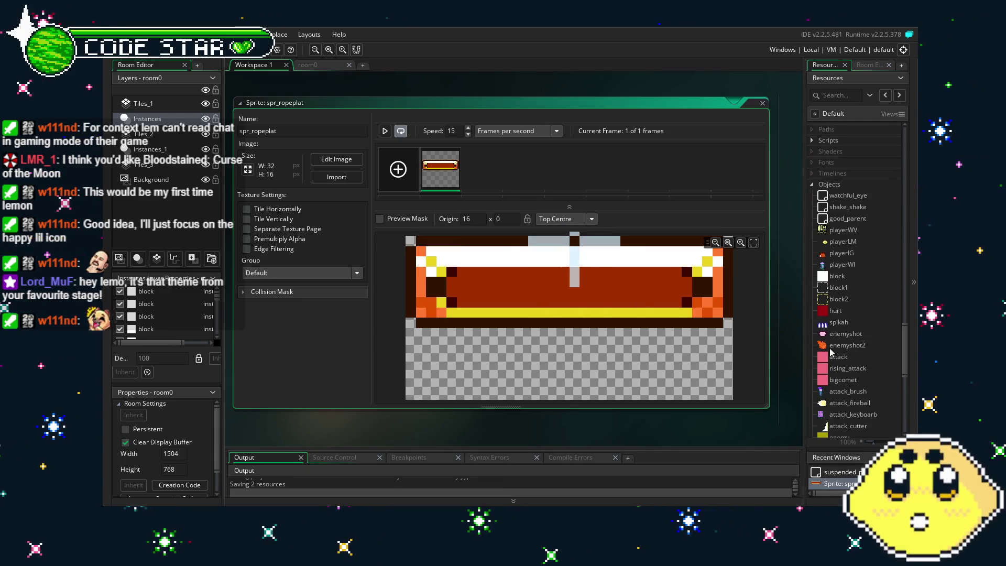
{"action": "scroll", "coordinate": [851, 341], "scroll_direction": "down", "scroll_amount": 5}
{"action": "scroll", "coordinate": [851, 341], "scroll_direction": "down", "scroll_amount": 3}
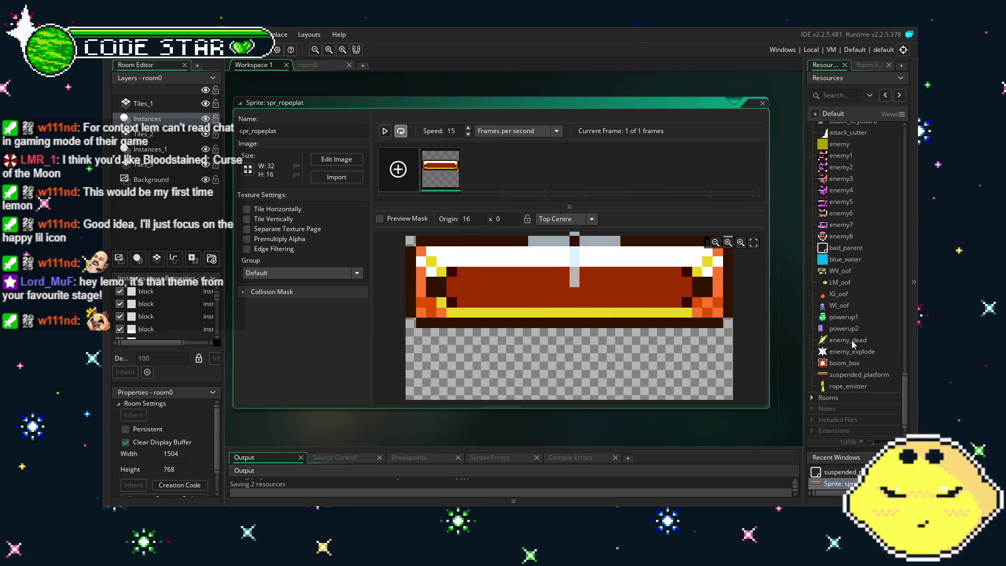
{"action": "double_click", "coordinate": [850, 375]}
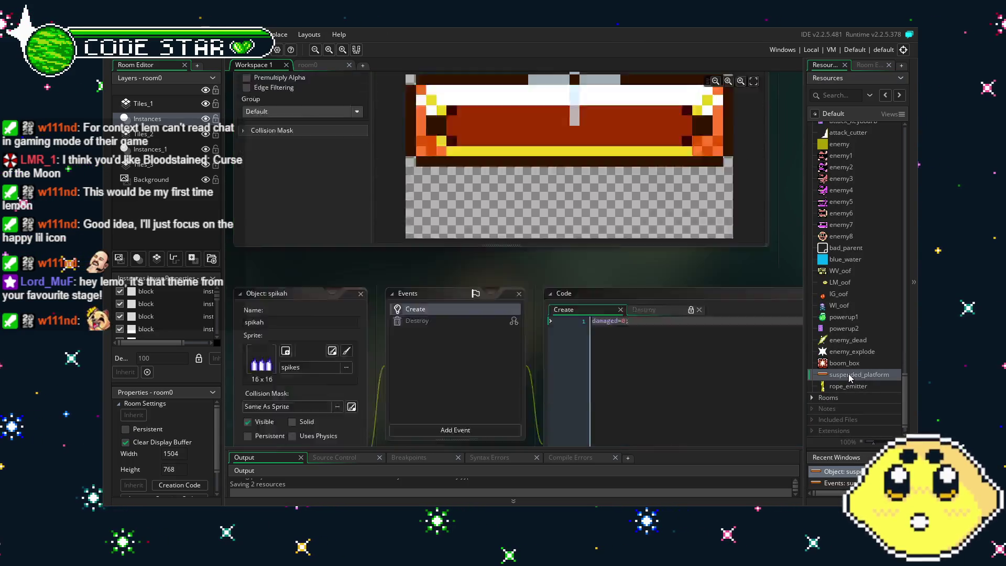
Complete line 10 as instance_create_depth(x+0,y+0,10000,rope_emitter);
{"action": "left_click", "coordinate": [440, 394]}
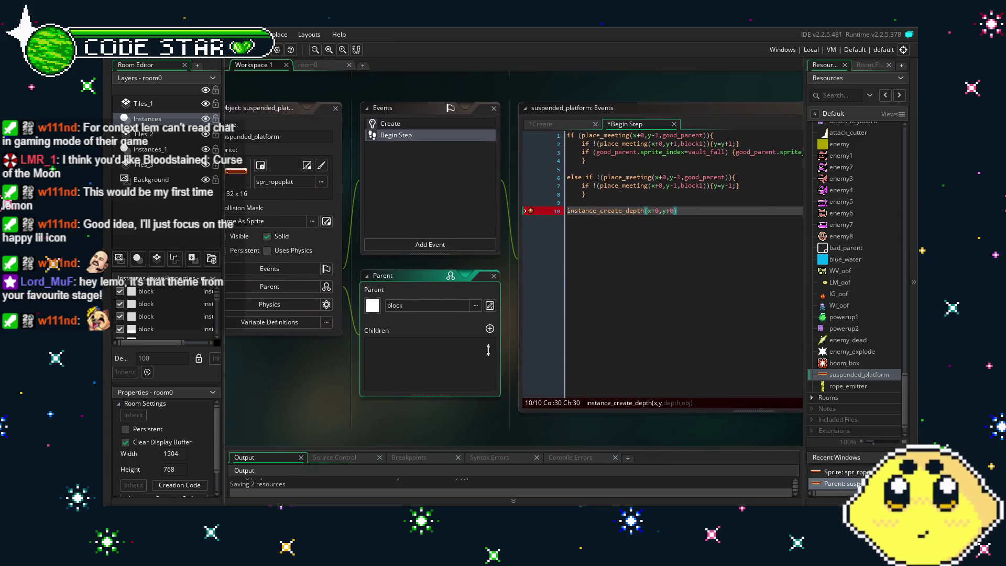
{"action": "left_click", "coordinate": [676, 212]}
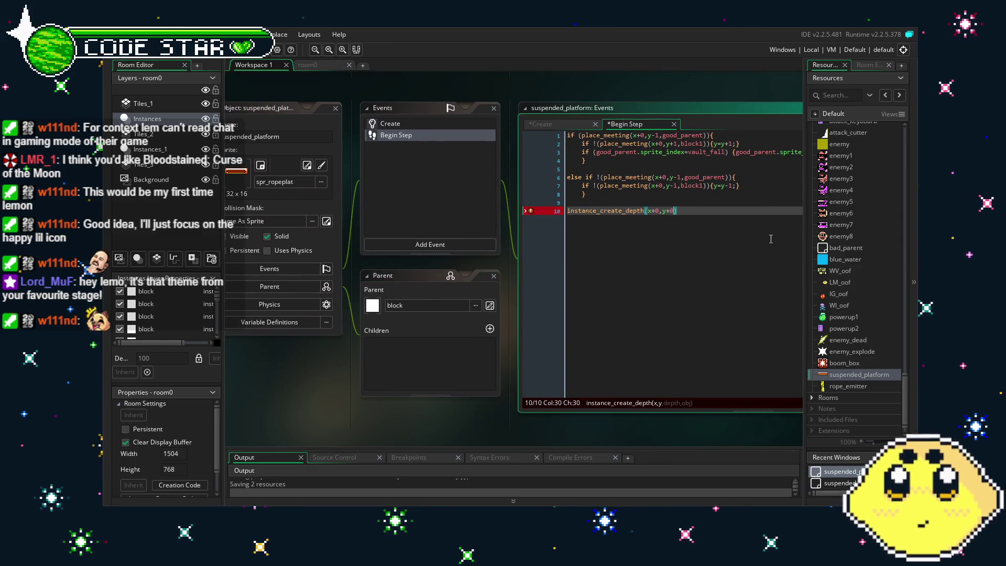
{"action": "type", "text": ",-10000"}
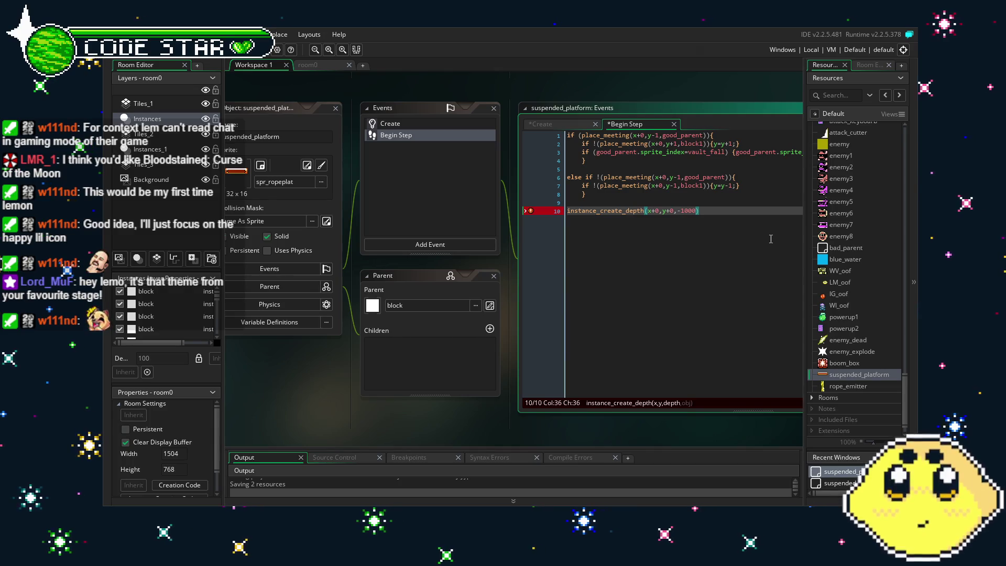
{"action": "key", "text": "BackSpace"}
{"action": "key", "text": "BackSpace"}
{"action": "key", "text": "BackSpace"}
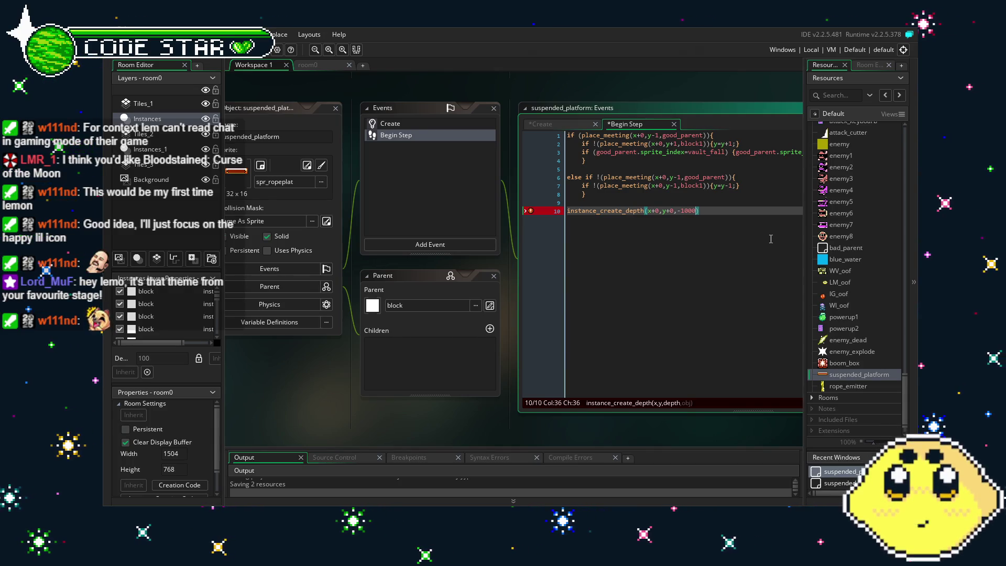
{"action": "type", "text": "000,"}
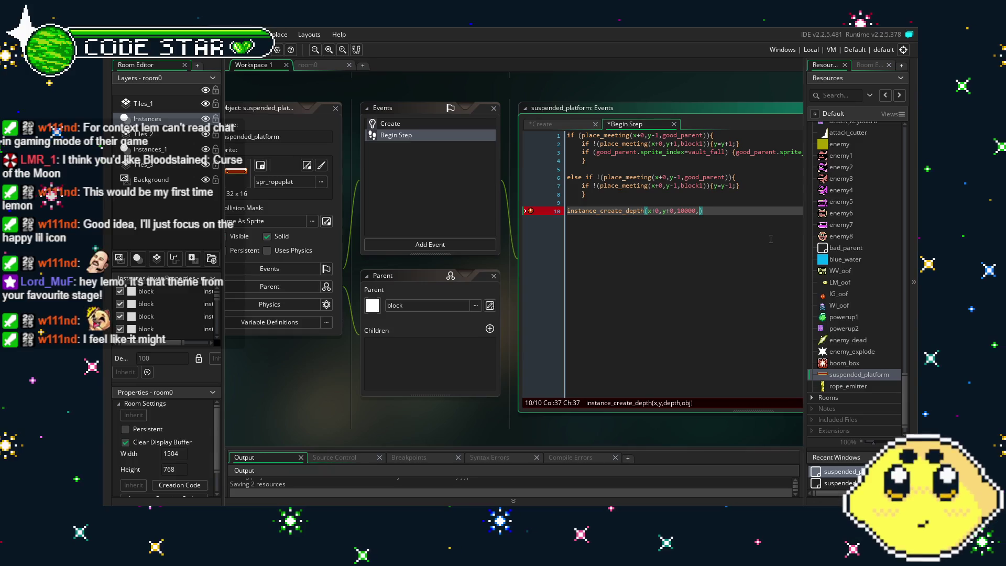
{"action": "type", "text": "roper_e"}
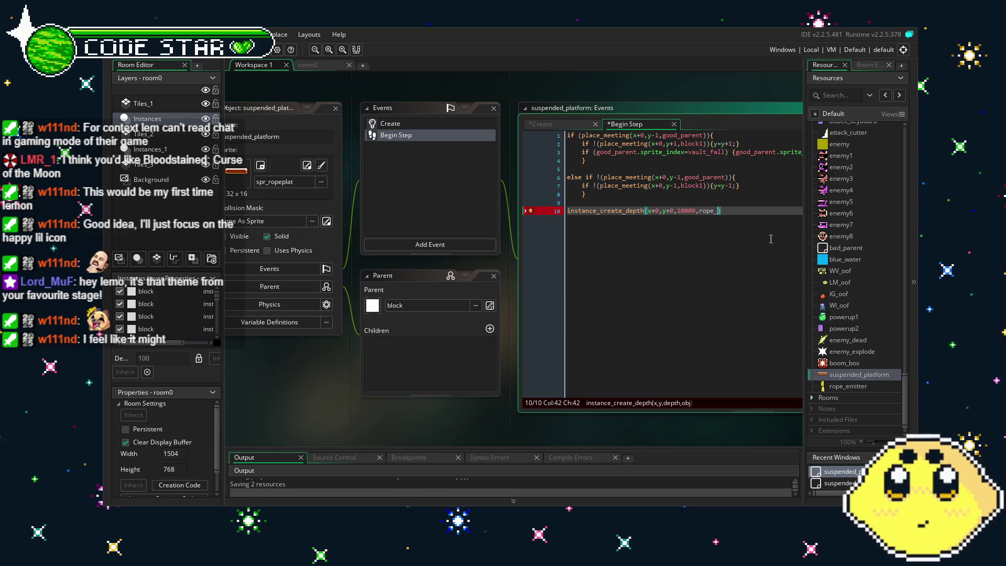
{"action": "type", "text": "ter);"}
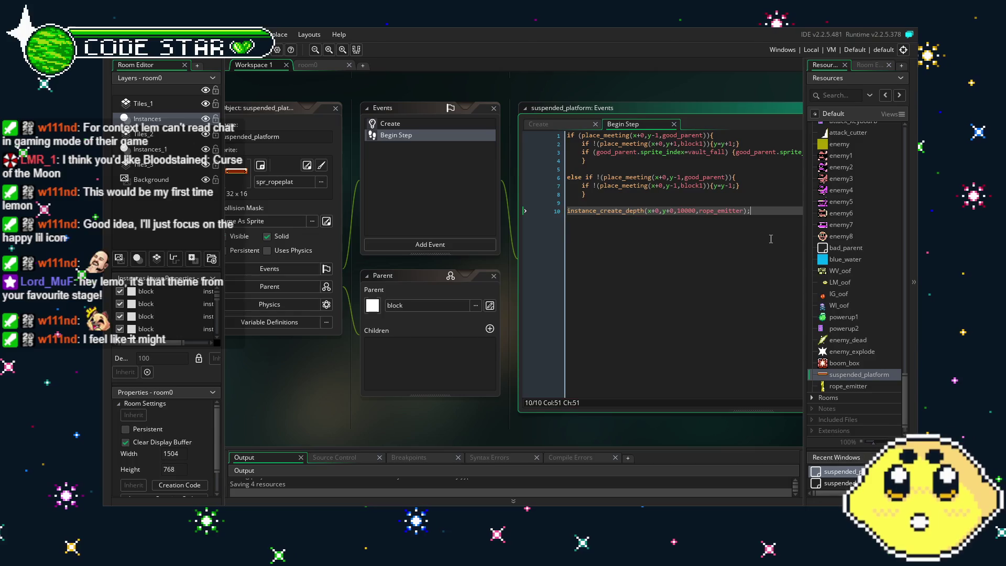
{"action": "key", "text": "Left"}
{"action": "key", "text": "Left"}
{"action": "key", "text": "Left"}
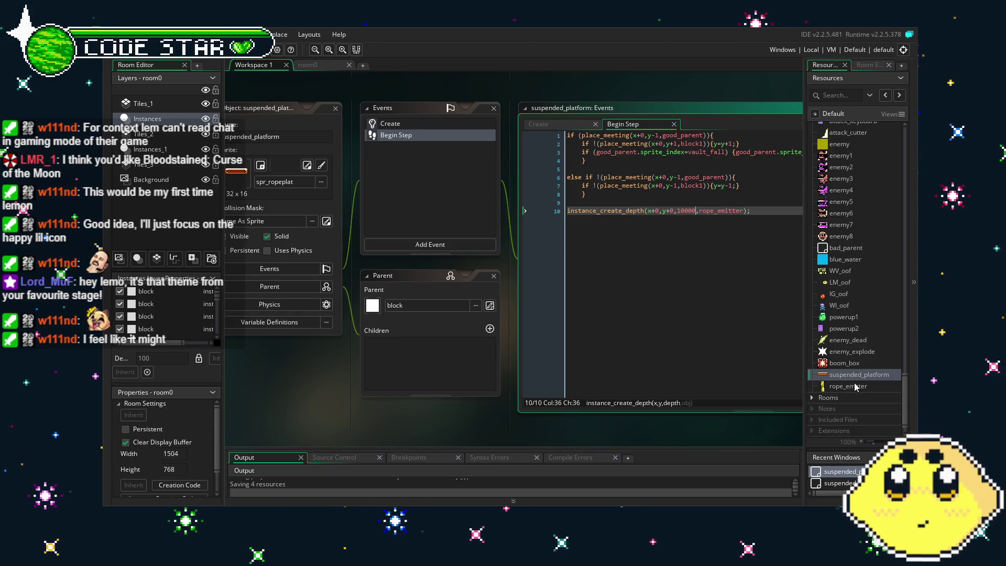
{"action": "double_click", "coordinate": [859, 374]}
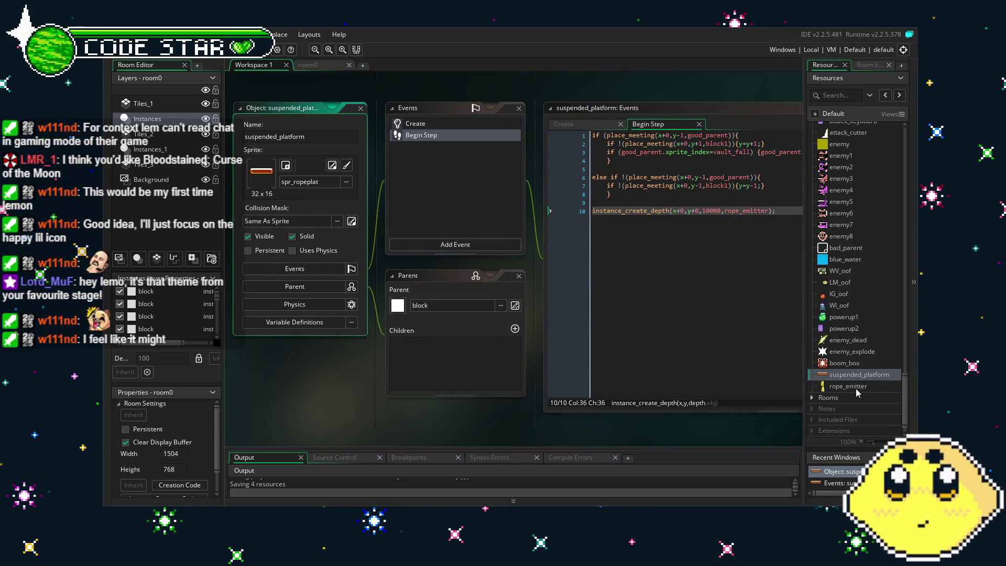
Delete rope_emitter's Create event that set its depth to 10000
{"action": "double_click", "coordinate": [856, 388]}
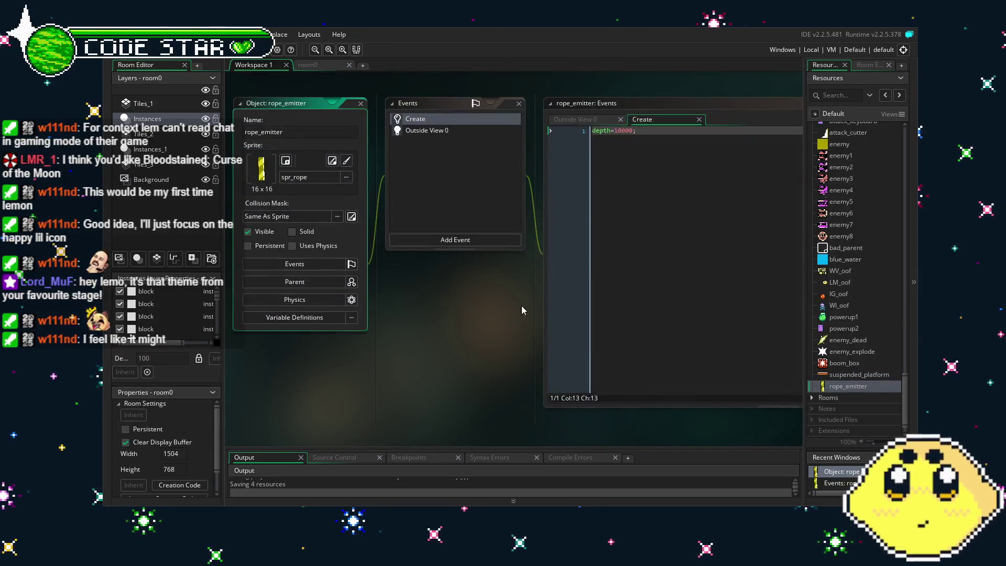
{"action": "left_click", "coordinate": [447, 119]}
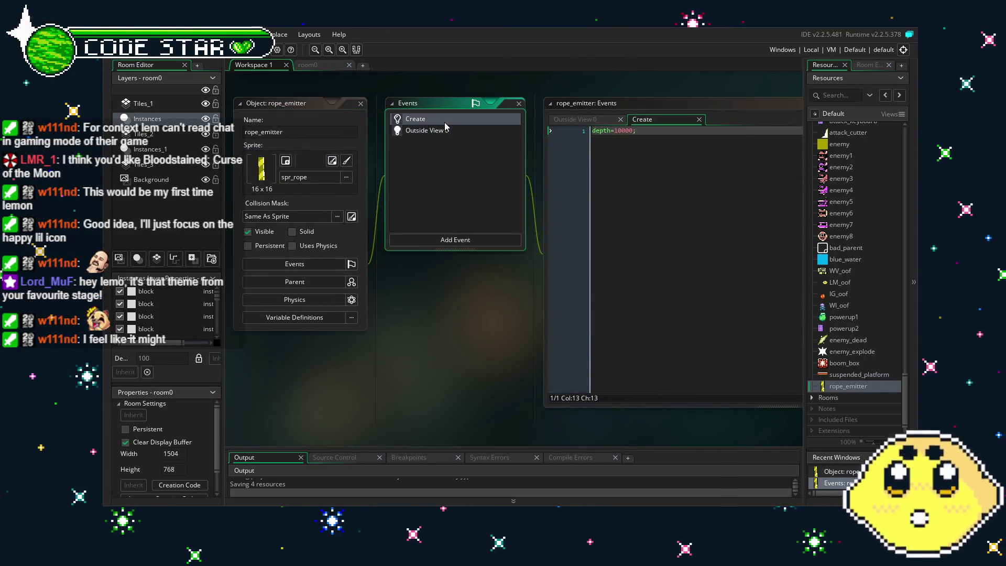
{"action": "key", "text": "Delete"}
{"action": "key", "text": "Return"}
{"action": "double_click", "coordinate": [858, 374]}
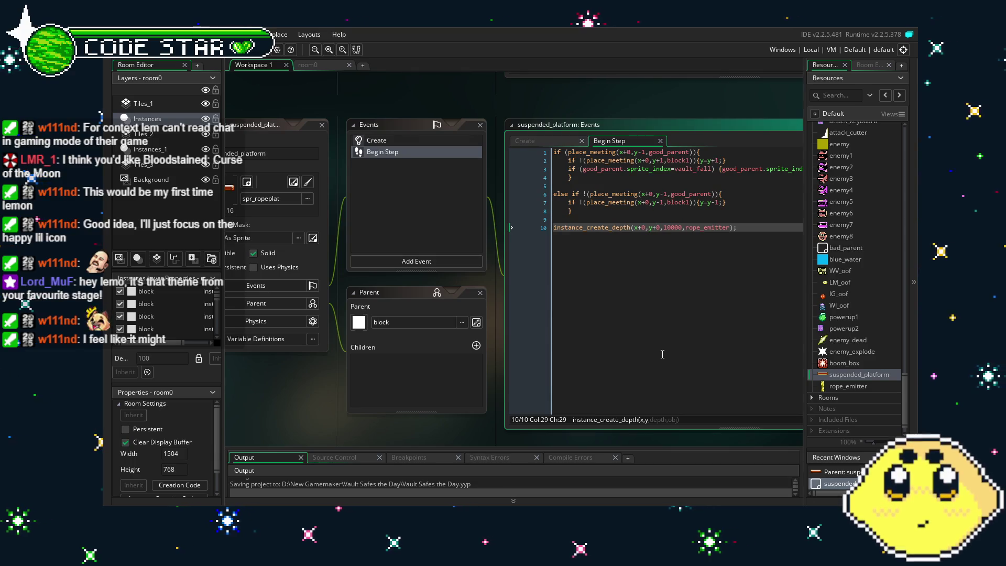
Store the new emitter in var inst, add inst.speed=-16; below, and save
{"action": "left_click", "coordinate": [554, 227]}
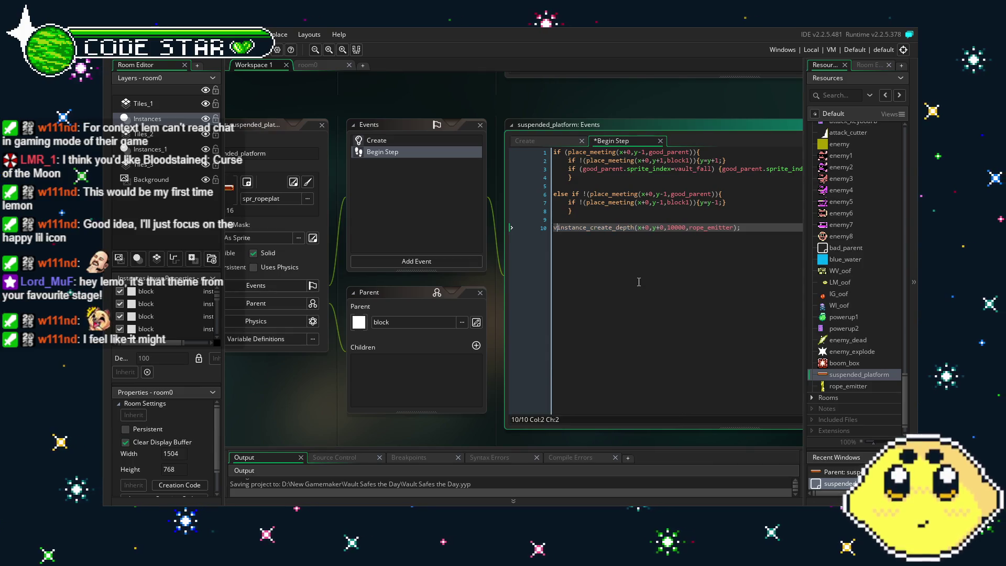
{"action": "type", "text": "var inst ="}
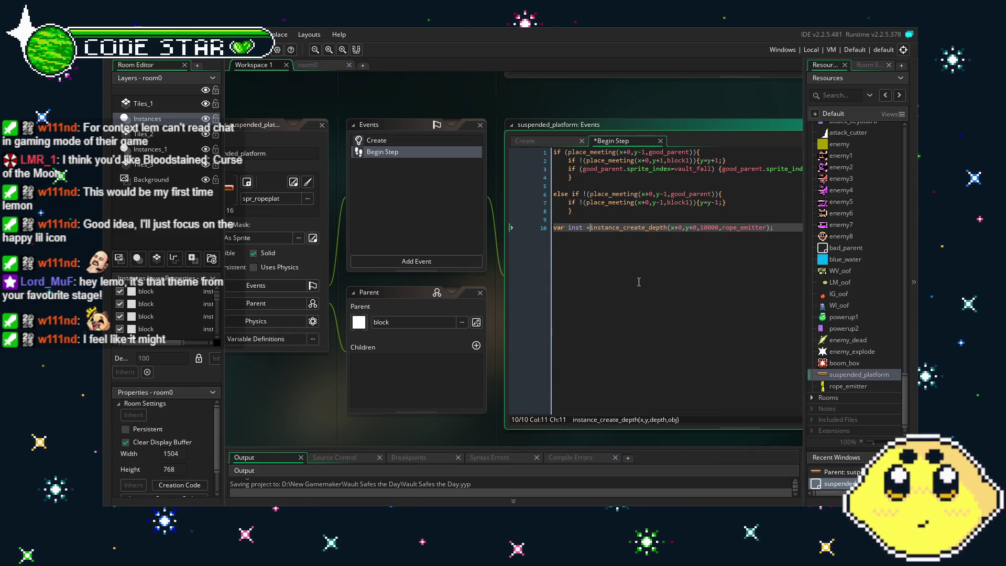
{"action": "left_click", "coordinate": [784, 227]}
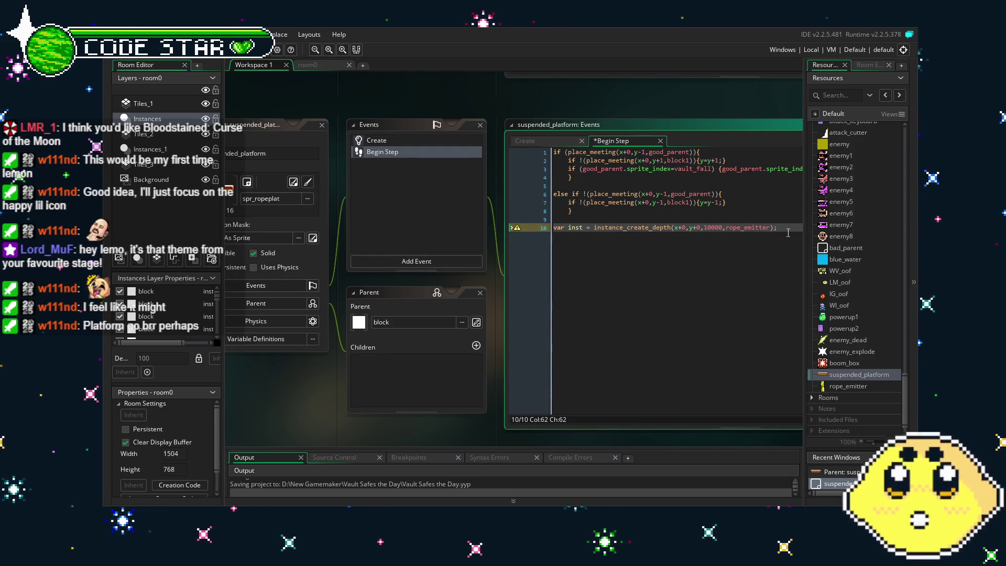
{"action": "key", "text": "Return"}
{"action": "type", "text": "inst"}
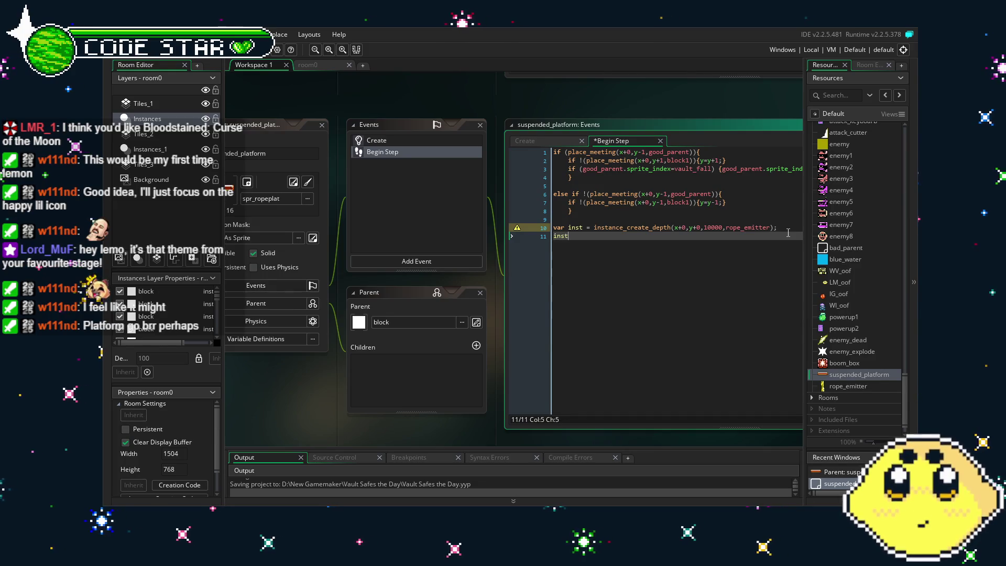
{"action": "type", "text": ",."}
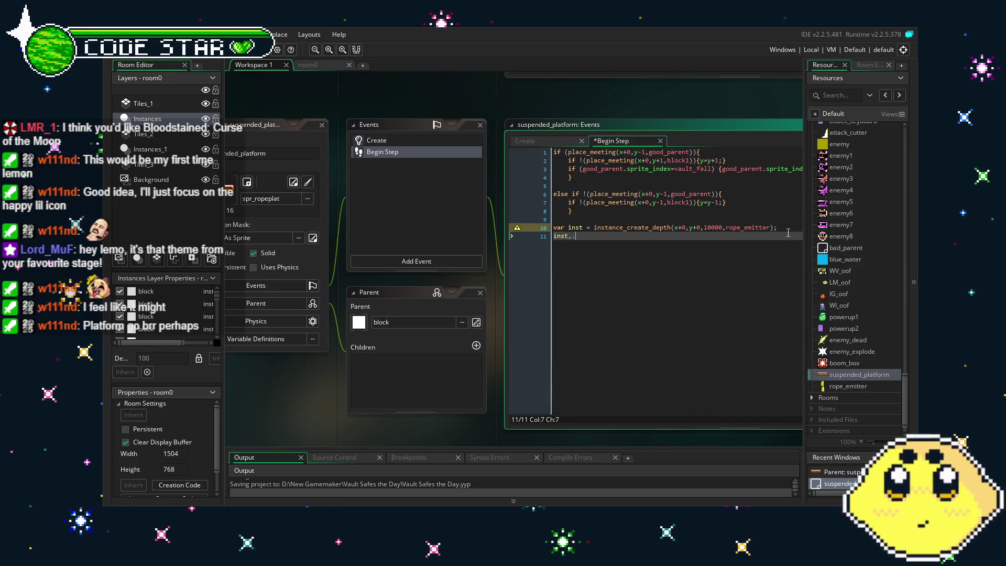
{"action": "type", "text": "ed=-16;"}
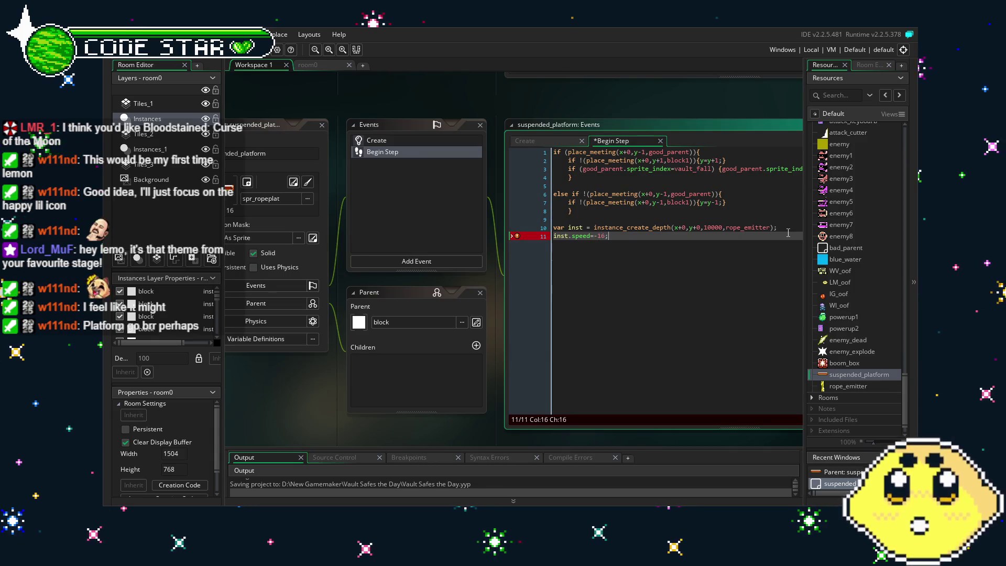
{"action": "key", "text": "ctrl+s"}
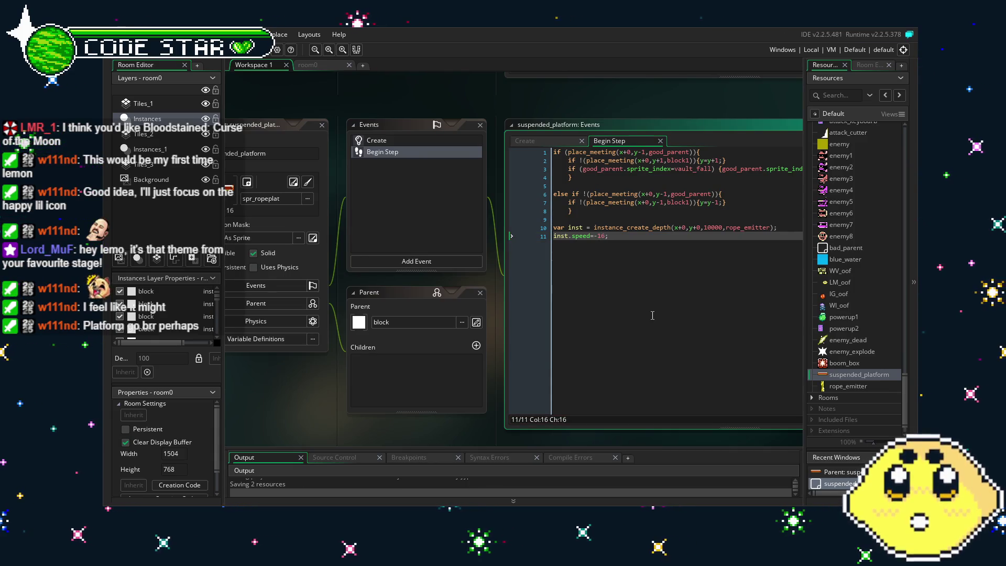
Test-run the game, walking the player right then left, and return to the Begin Step code
{"action": "left_click_drag", "start_coordinate": [394, 227], "coordinate": [448, 220]}
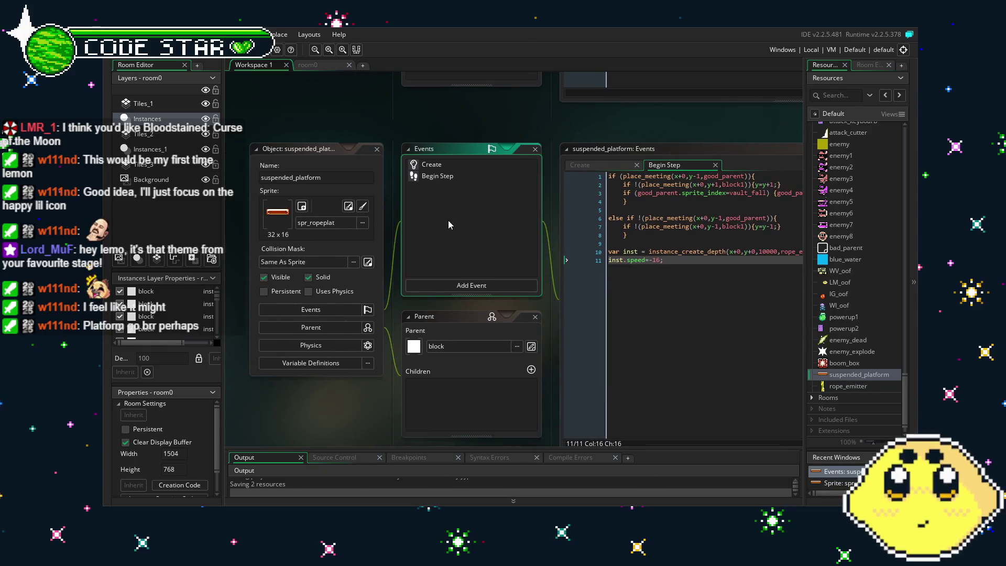
{"action": "left_click", "coordinate": [324, 64]}
{"action": "left_click", "coordinate": [254, 64]}
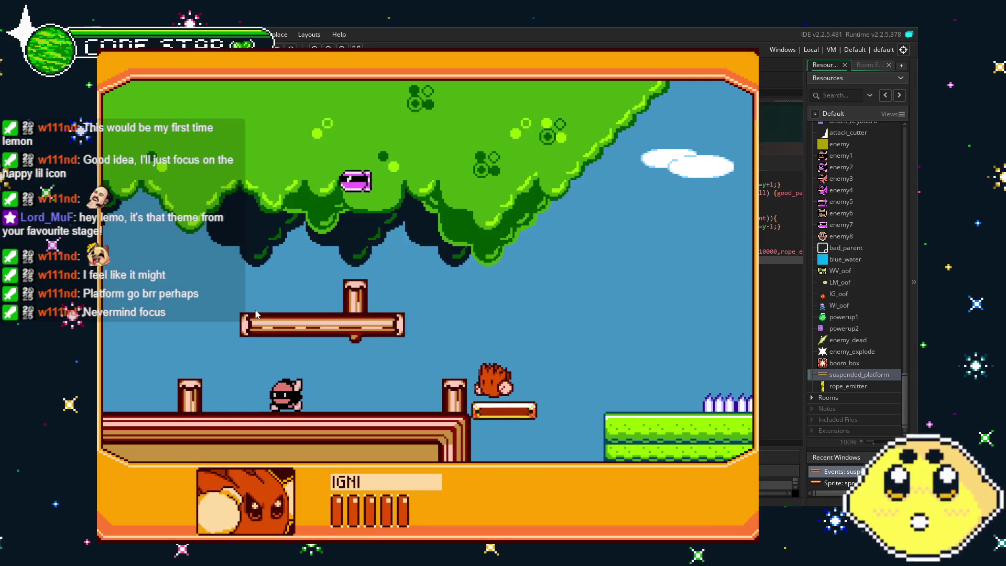
{"action": "key", "text": "Right"}
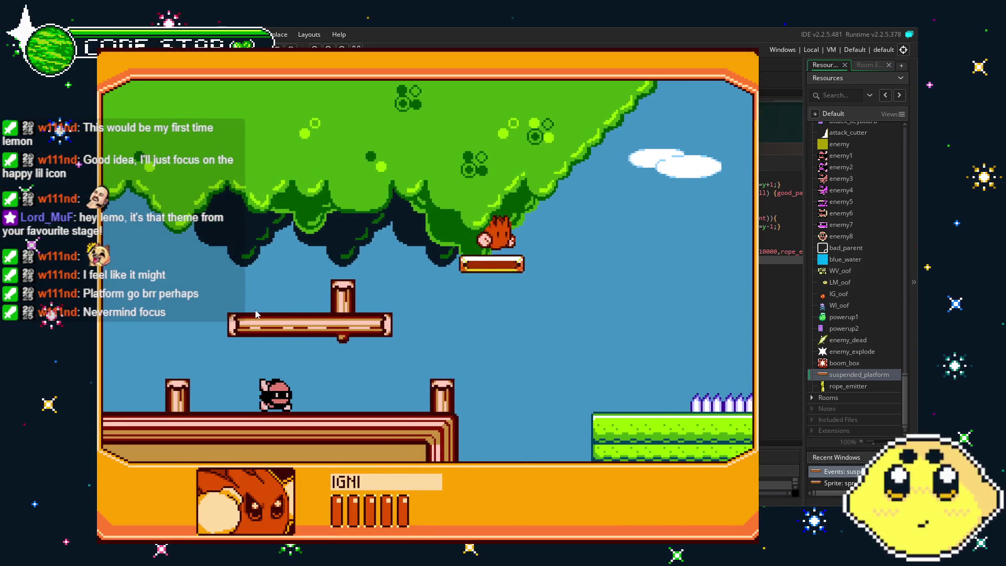
{"action": "key", "text": "Right"}
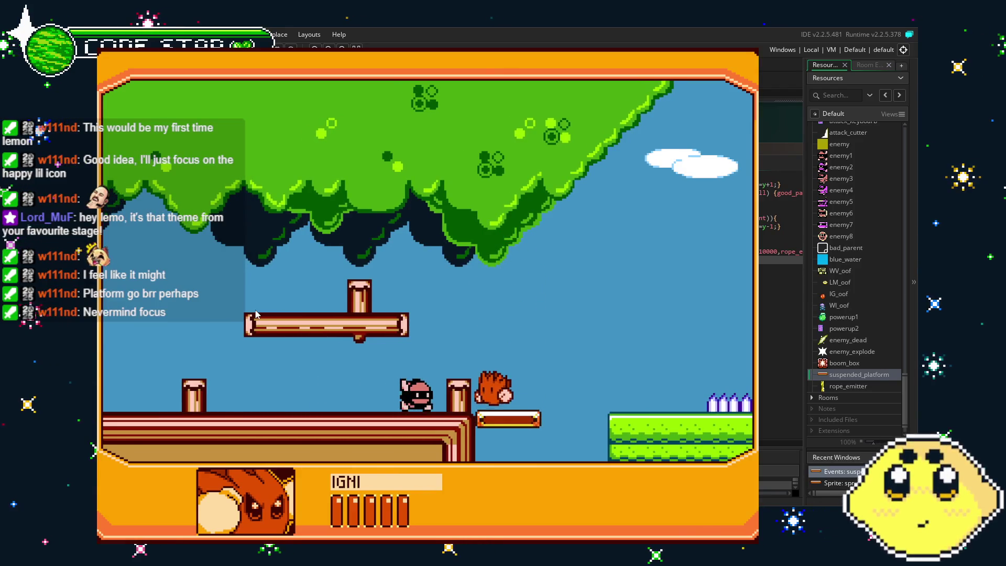
{"action": "key", "text": "Left"}
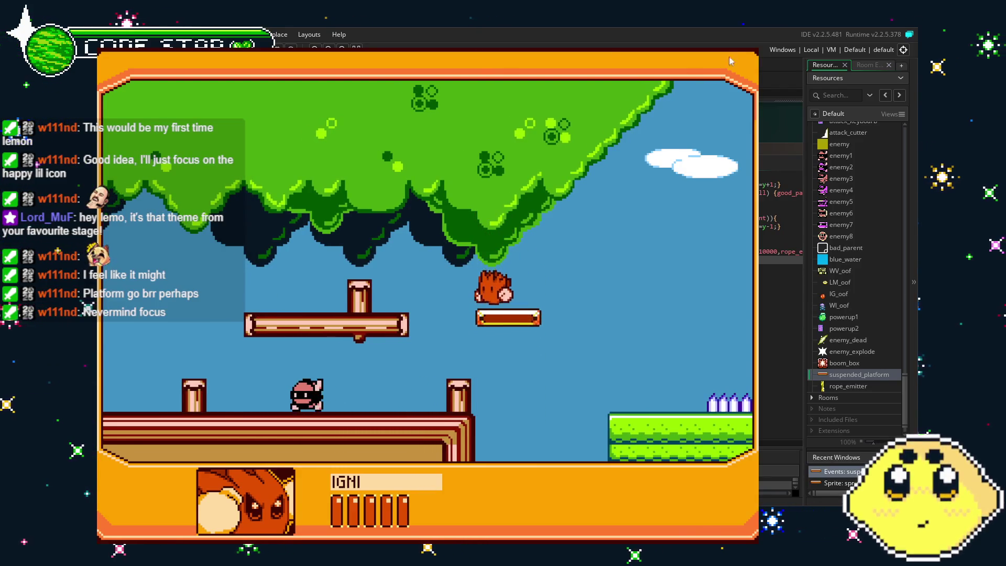
{"action": "key", "text": "Escape"}
{"action": "left_click", "coordinate": [598, 307]}
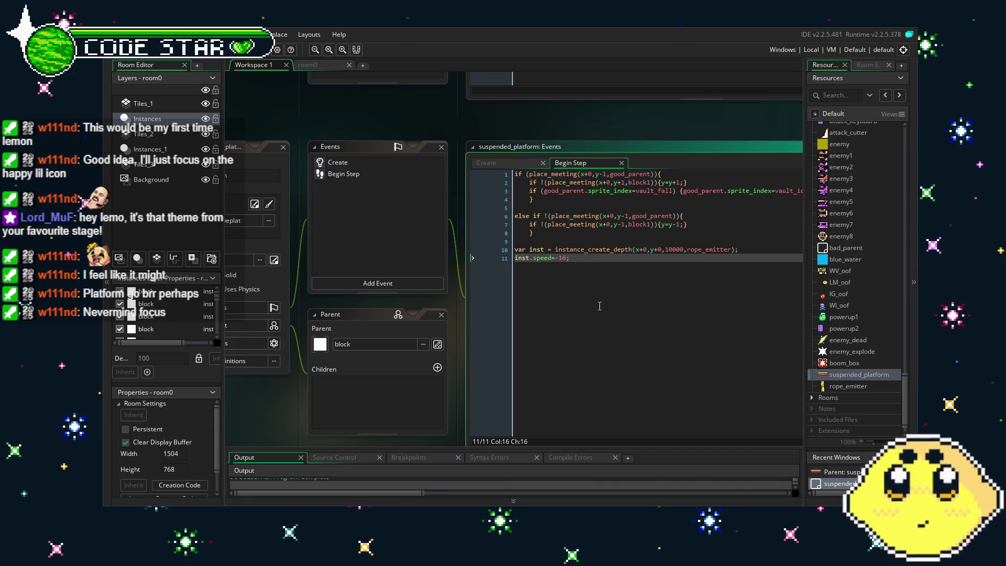
Open the rope_emitter object from the Resources tree
{"action": "left_click_drag", "start_coordinate": [600, 305], "coordinate": [673, 310]}
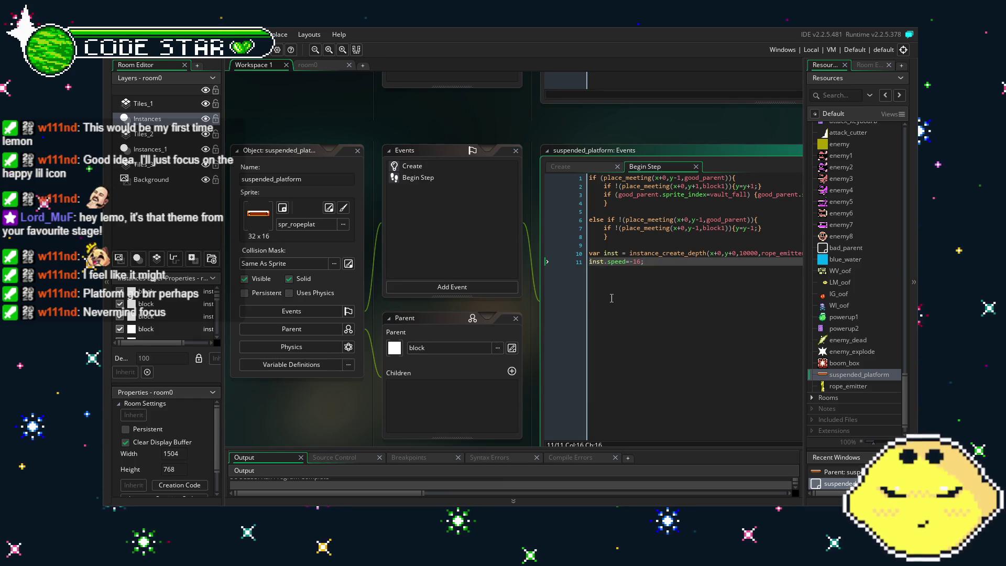
{"action": "left_click_drag", "start_coordinate": [662, 354], "coordinate": [597, 355]}
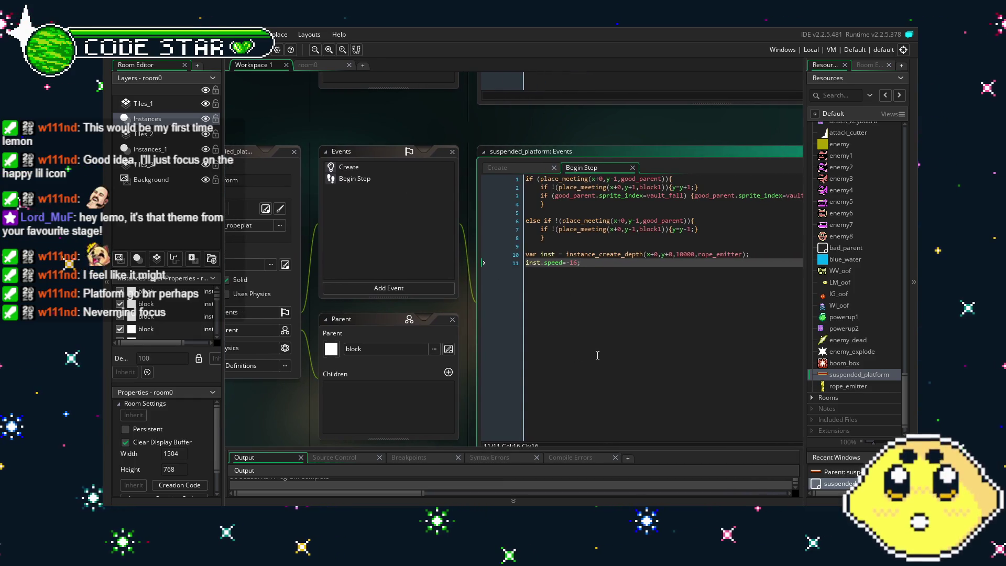
{"action": "double_click", "coordinate": [854, 387]}
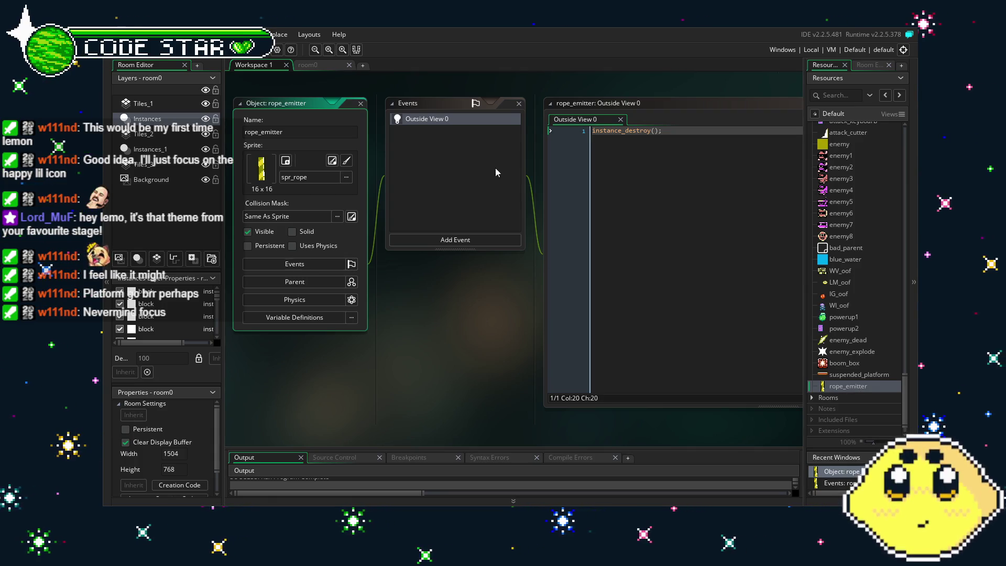
Change rope_emitter's Outside View 0 event to the Other > Outside Room event
{"action": "right_click", "coordinate": [424, 122]}
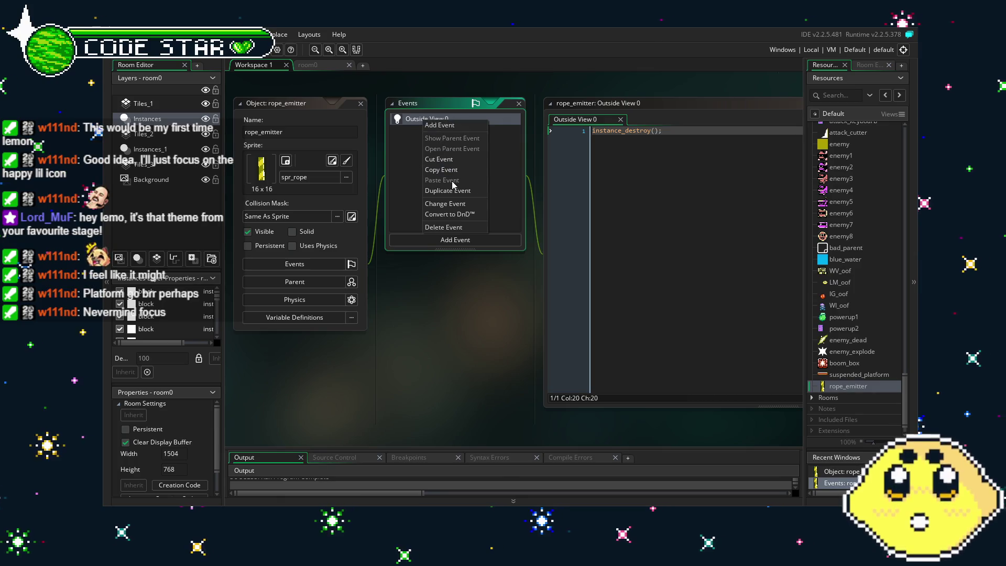
{"action": "left_click", "coordinate": [454, 205]}
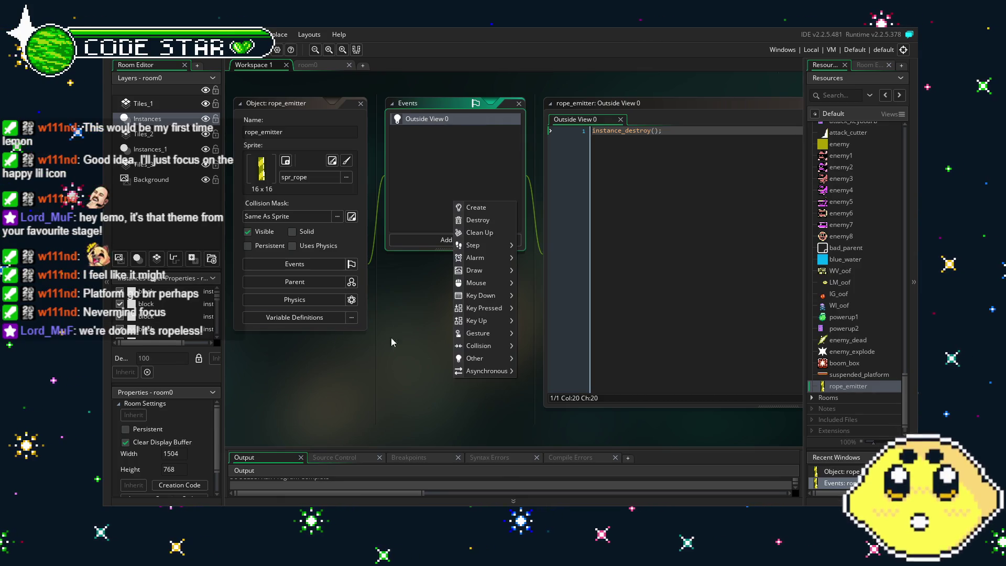
{"action": "mouse_move", "coordinate": [492, 311]}
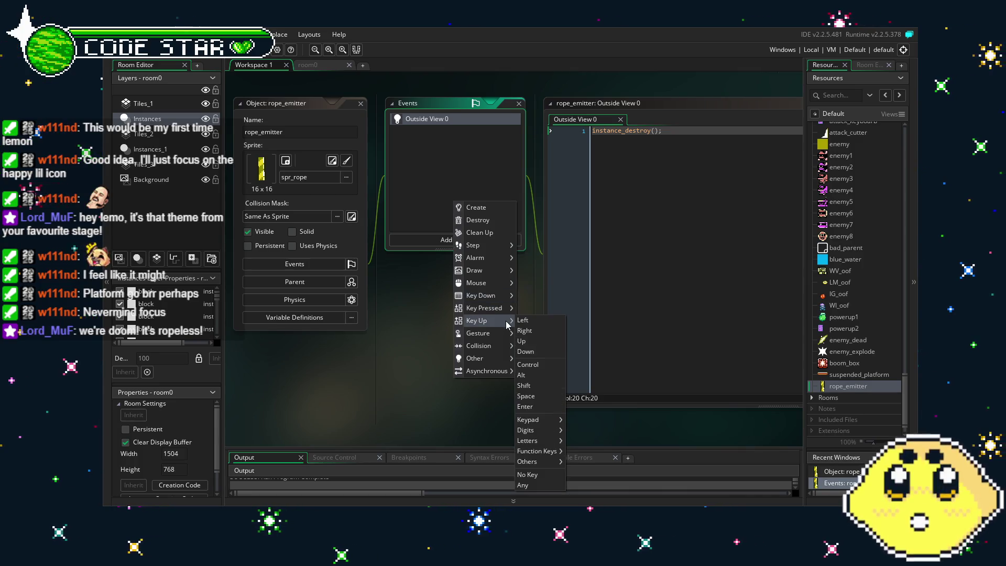
{"action": "mouse_move", "coordinate": [497, 350]}
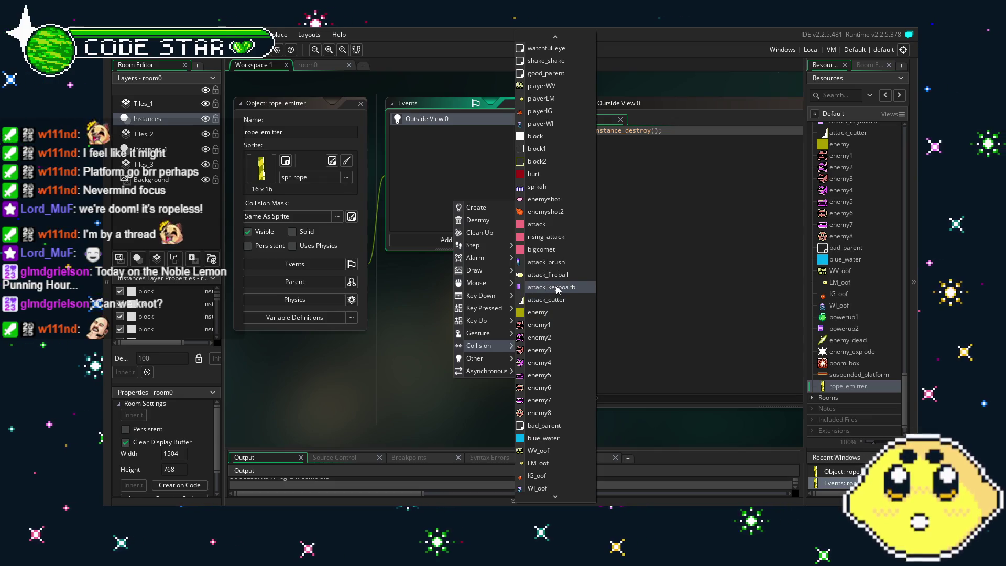
{"action": "mouse_move", "coordinate": [477, 359]}
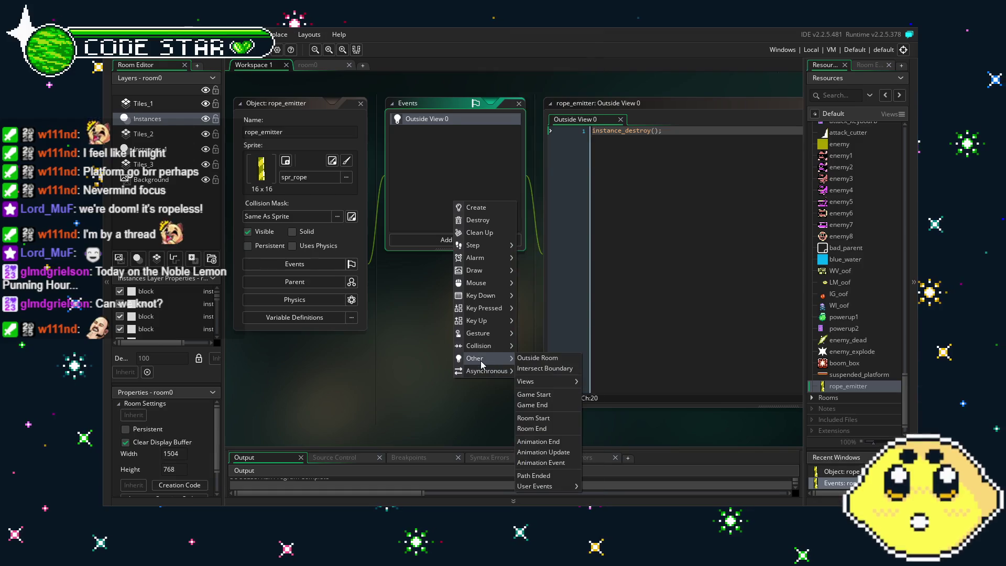
{"action": "mouse_move", "coordinate": [547, 387]}
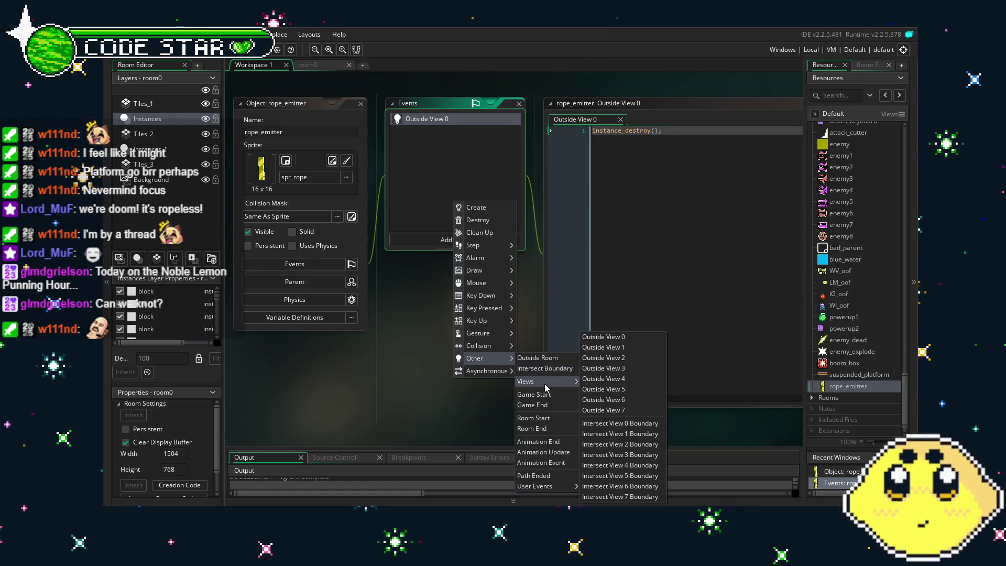
{"action": "left_click", "coordinate": [545, 359]}
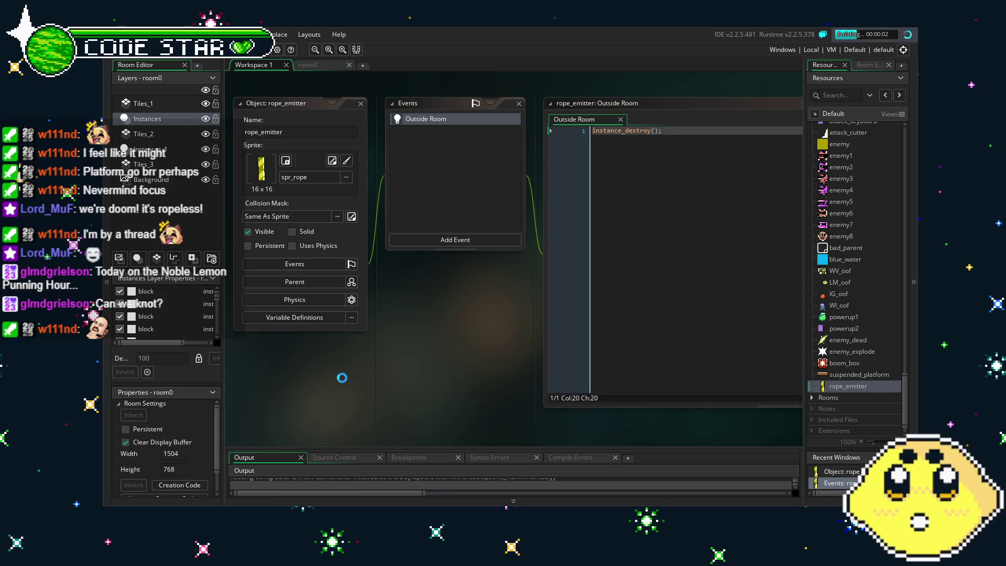
{"action": "scroll", "coordinate": [191, 456], "scroll_direction": "down", "scroll_amount": 1}
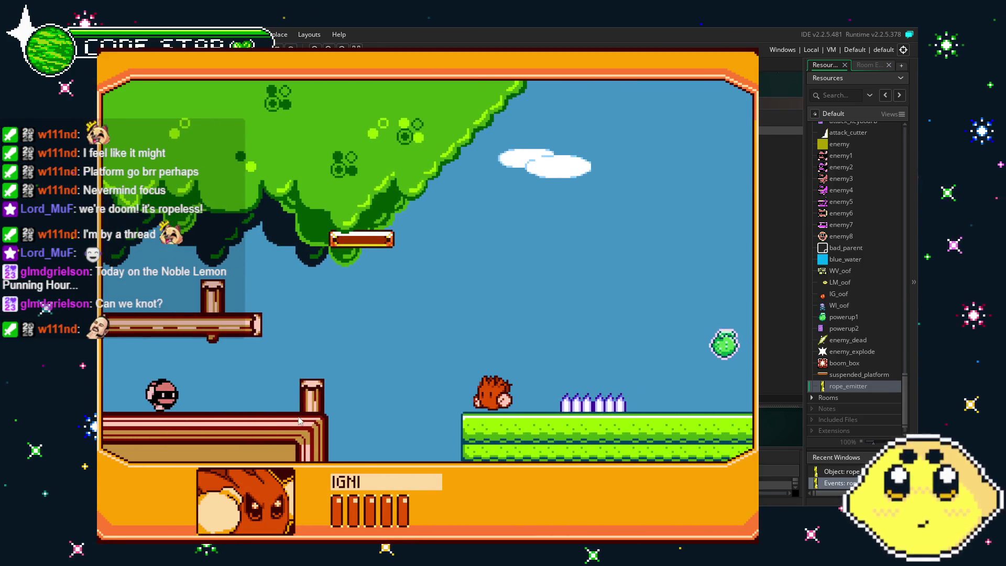
{"action": "key", "text": "Escape"}
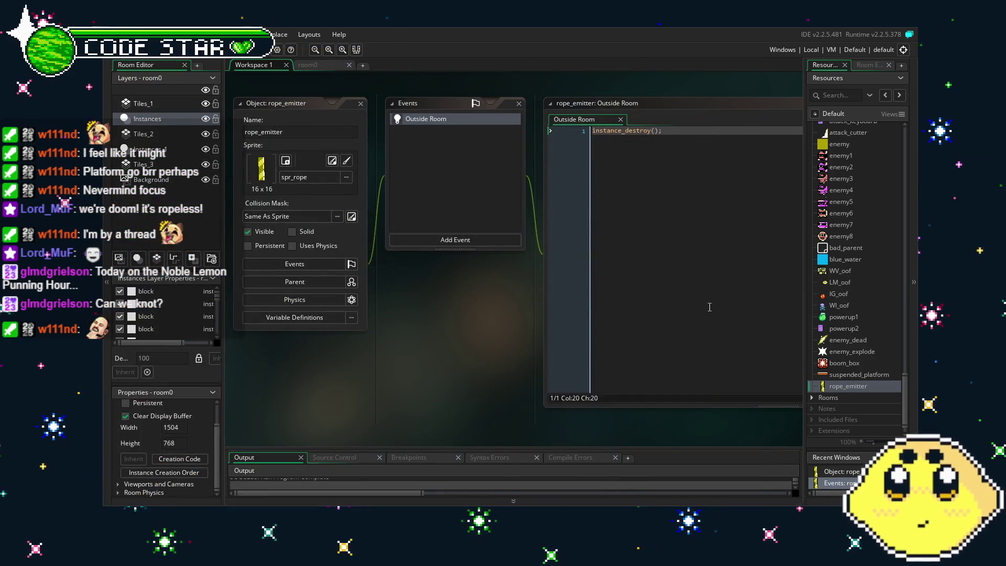
Open suspended_platform and review its Begin Step rope_emitter creation and speed lines
{"action": "double_click", "coordinate": [852, 374]}
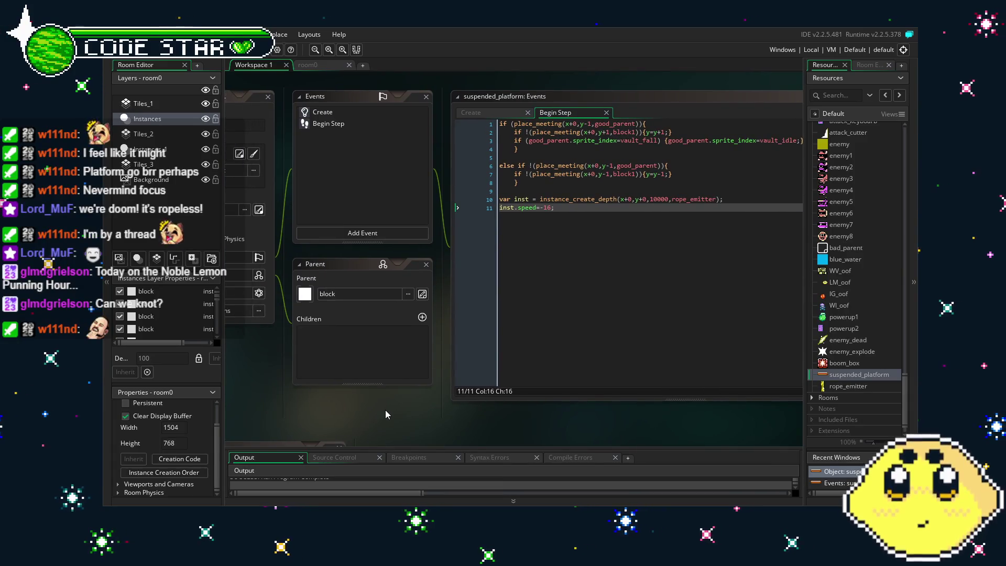
{"action": "left_click", "coordinate": [561, 278]}
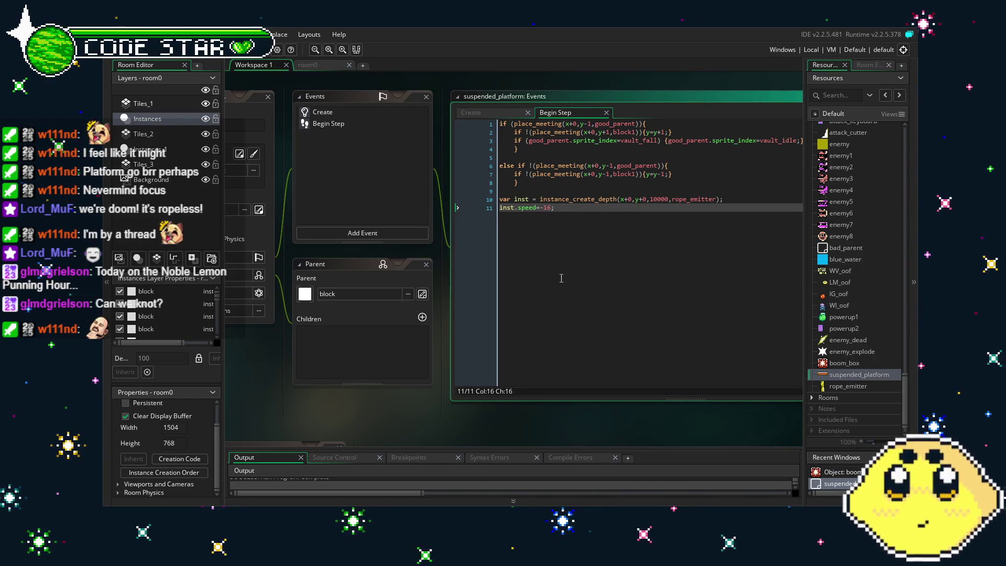
{"action": "left_click_drag", "start_coordinate": [561, 278], "coordinate": [479, 281]}
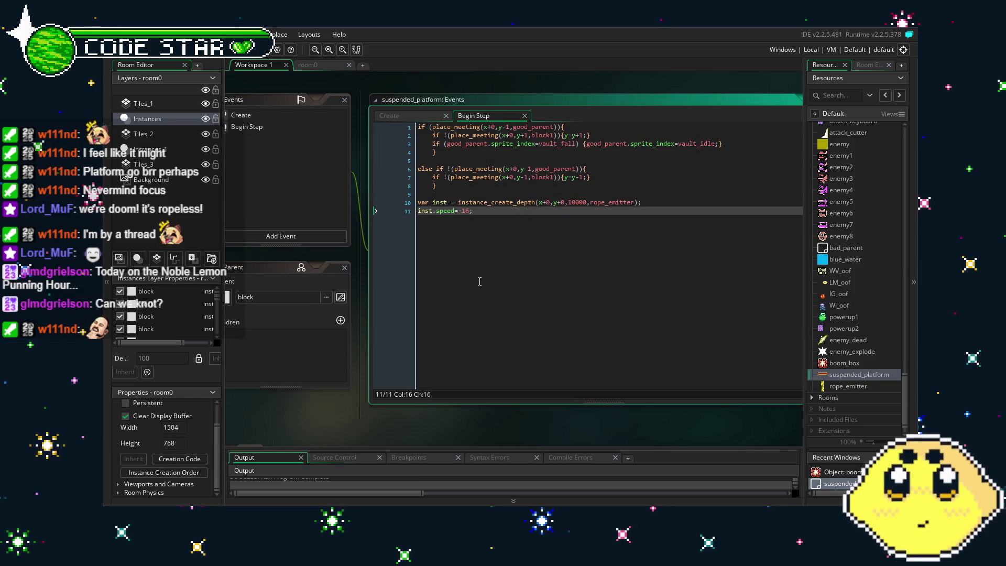
{"action": "left_click", "coordinate": [430, 202]}
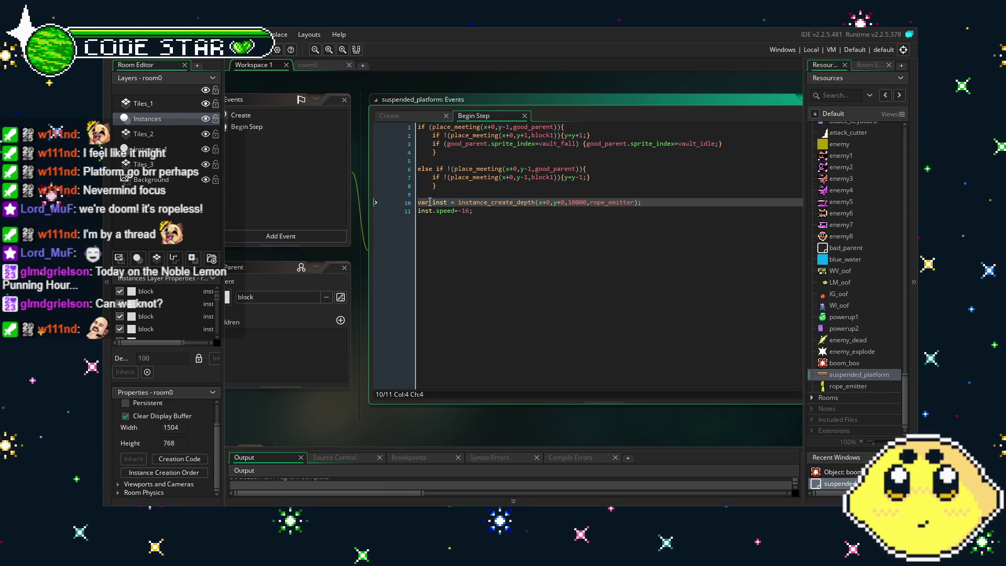
{"action": "left_click", "coordinate": [443, 246]}
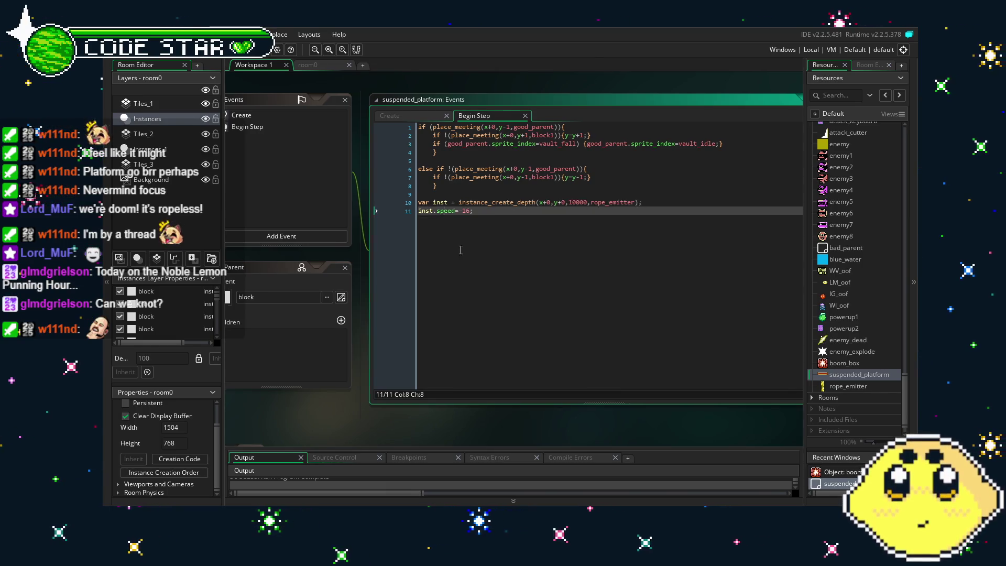
{"action": "left_click_drag", "start_coordinate": [443, 246], "coordinate": [497, 257]}
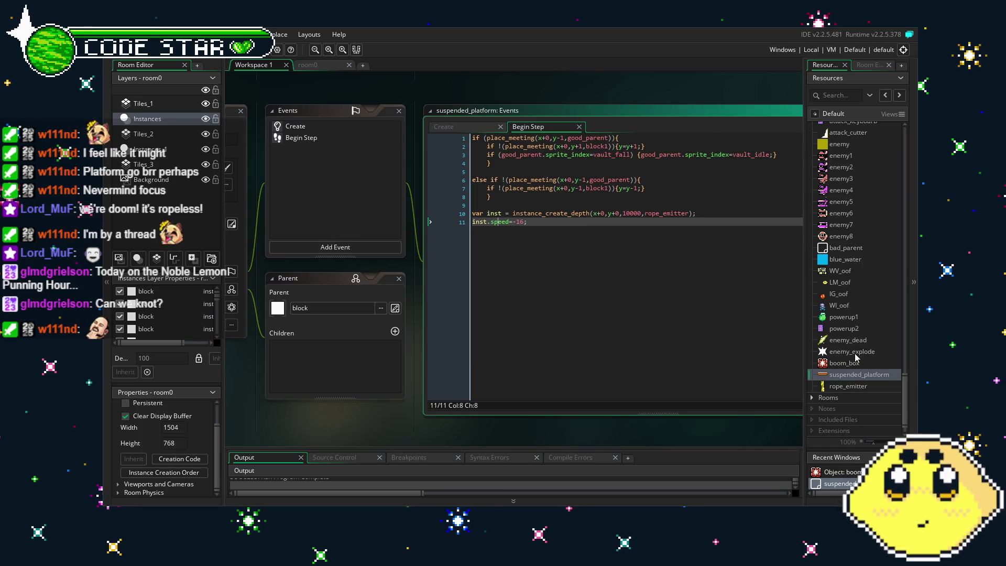
Open the playerIG object from the Resources tree
{"action": "scroll", "coordinate": [854, 348], "scroll_direction": "up", "scroll_amount": 4}
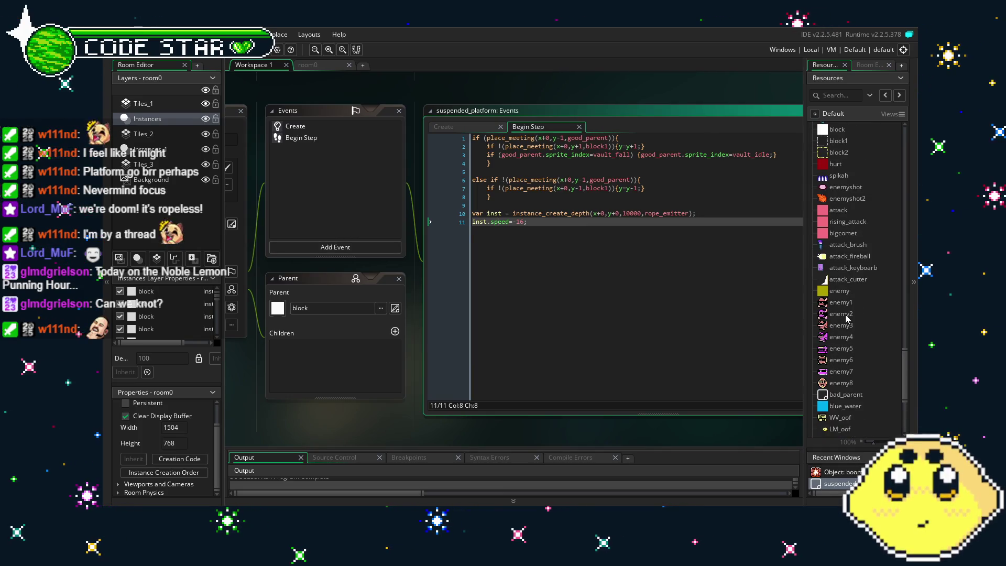
{"action": "scroll", "coordinate": [844, 316], "scroll_direction": "up", "scroll_amount": 2}
{"action": "scroll", "coordinate": [845, 314], "scroll_direction": "up", "scroll_amount": 2}
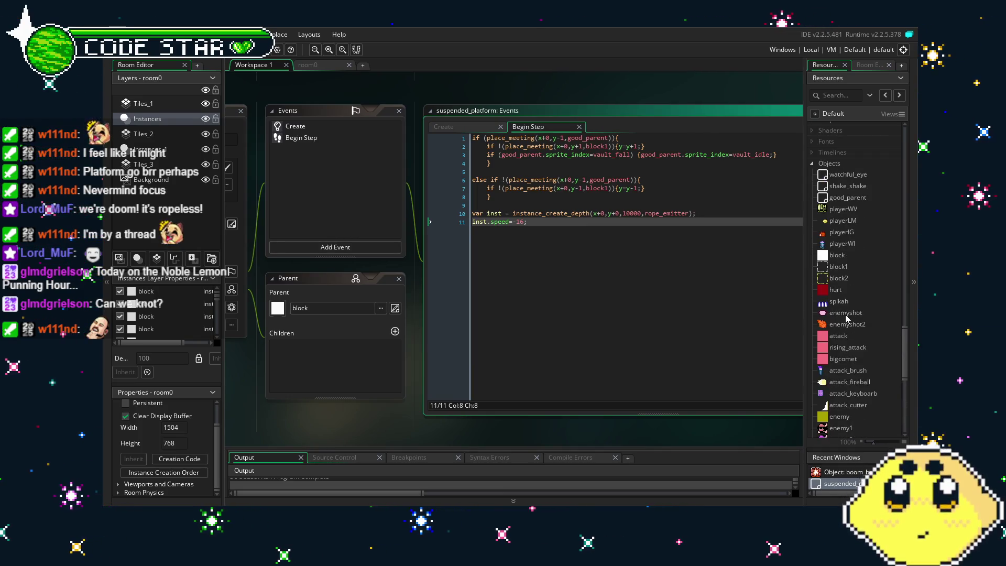
{"action": "double_click", "coordinate": [838, 235]}
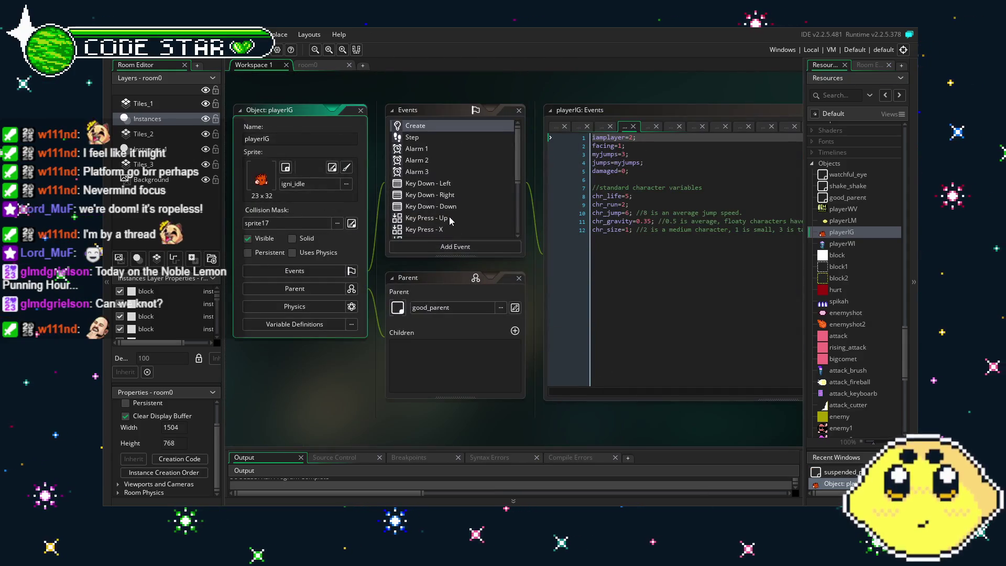
View playerIG's Key Press - Z and Key Press - X event code
{"action": "scroll", "coordinate": [451, 208], "scroll_direction": "down", "scroll_amount": 2}
{"action": "left_click", "coordinate": [450, 200]}
{"action": "left_click", "coordinate": [450, 186]}
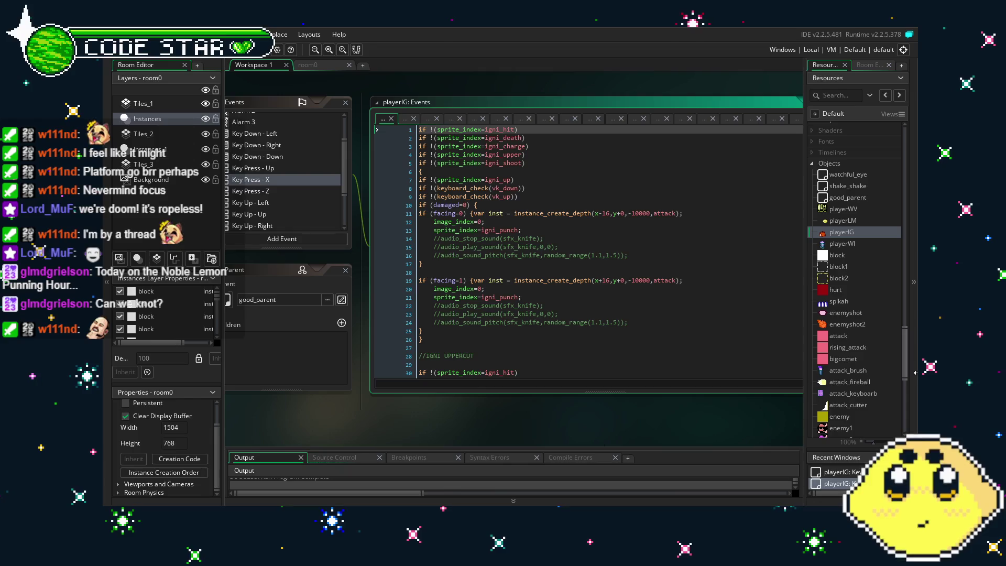
Reopen the rope_emitter object, then the suspended_platform object
{"action": "scroll", "coordinate": [861, 422], "scroll_direction": "down", "scroll_amount": 9}
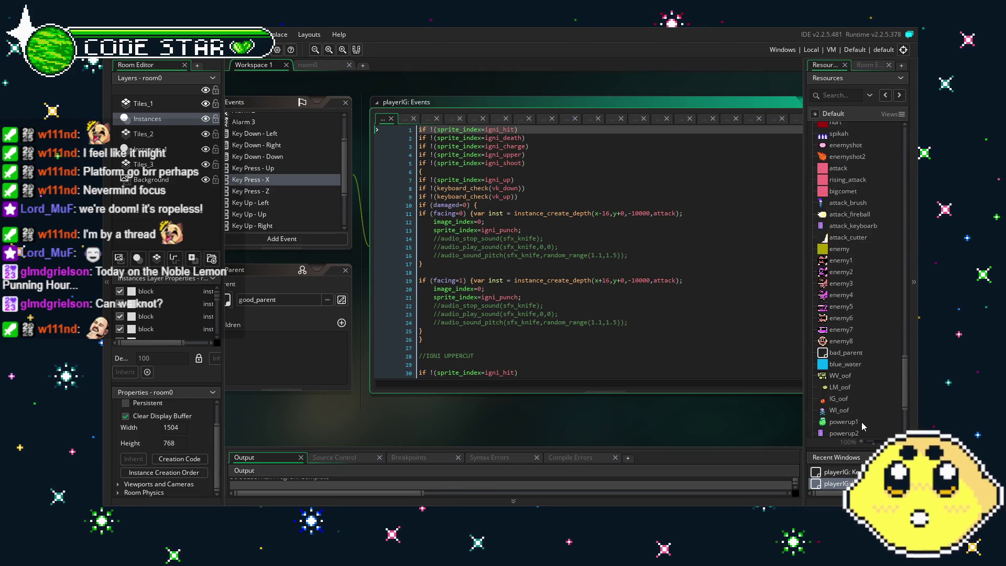
{"action": "scroll", "coordinate": [861, 422], "scroll_direction": "down", "scroll_amount": 3}
{"action": "double_click", "coordinate": [854, 367]}
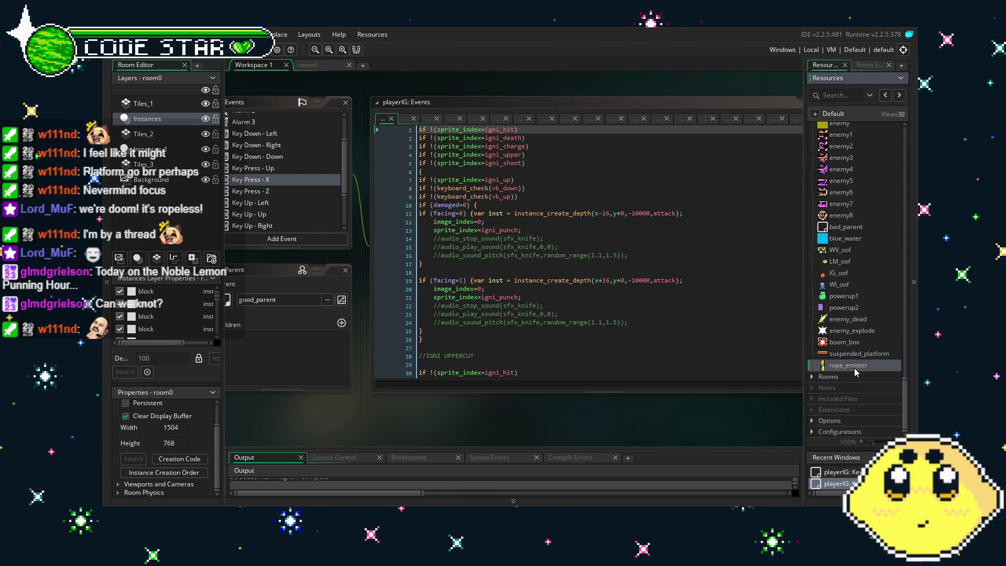
{"action": "double_click", "coordinate": [867, 354]}
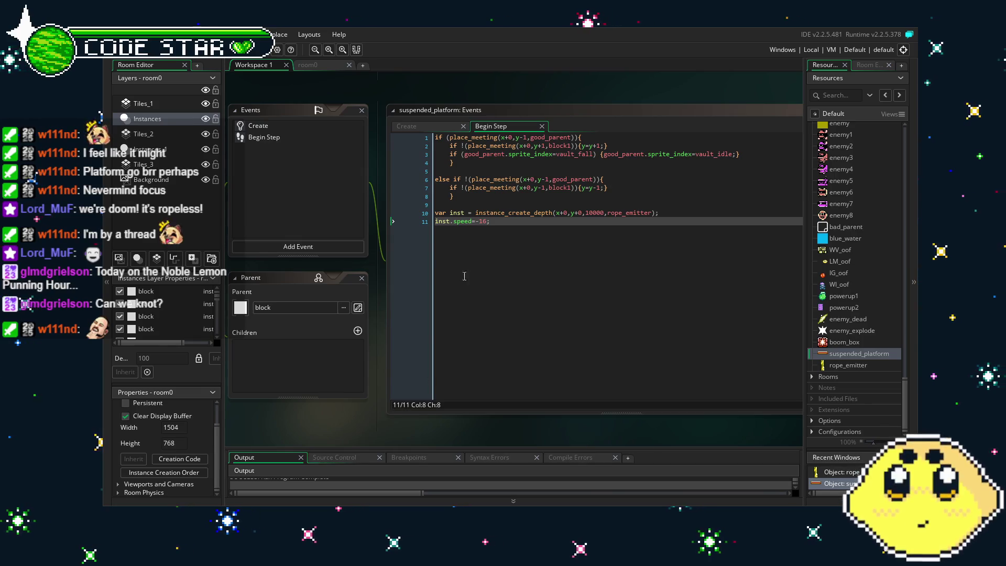
Change the rope_emitter creation depth on line 10 from 10000 to 0 and save
{"action": "left_click", "coordinate": [566, 213]}
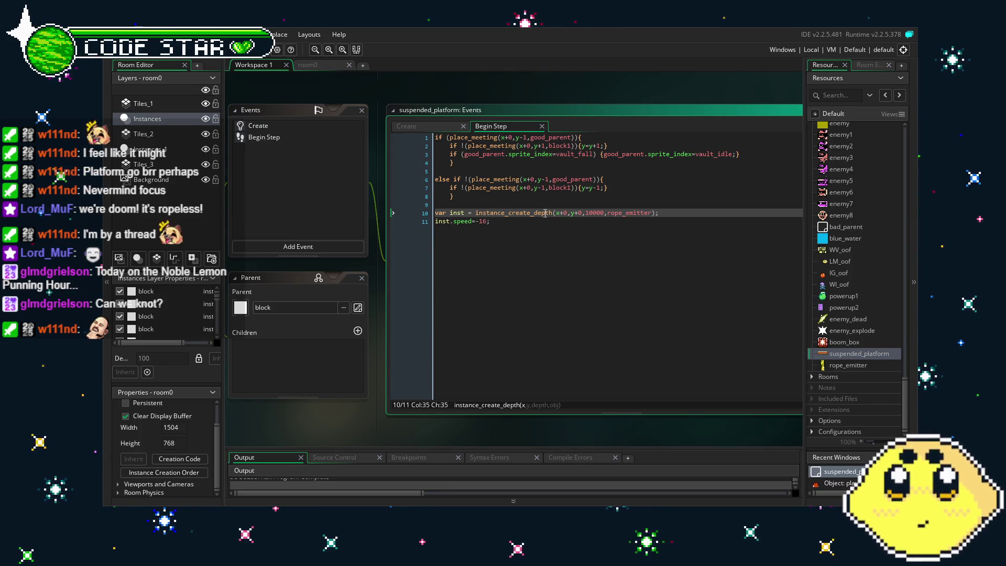
{"action": "left_click", "coordinate": [549, 227]}
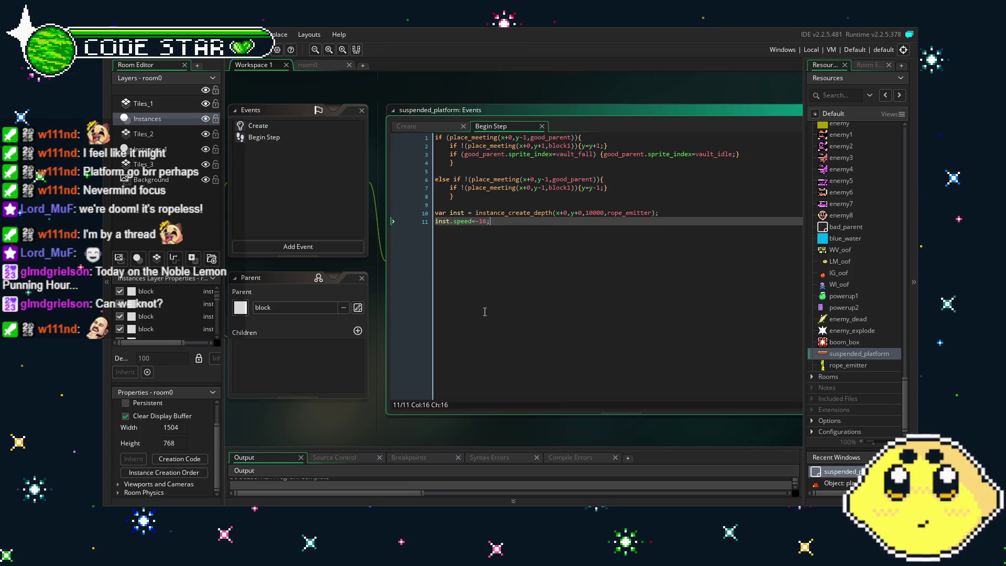
{"action": "key", "text": "Left"}
{"action": "key", "text": "Left"}
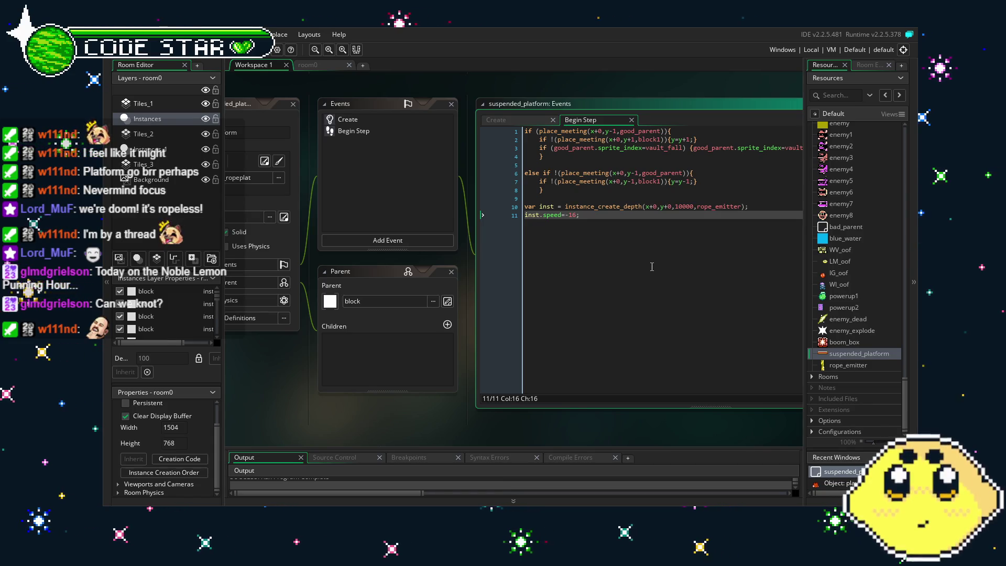
{"action": "left_click_drag", "start_coordinate": [652, 267], "coordinate": [594, 267]}
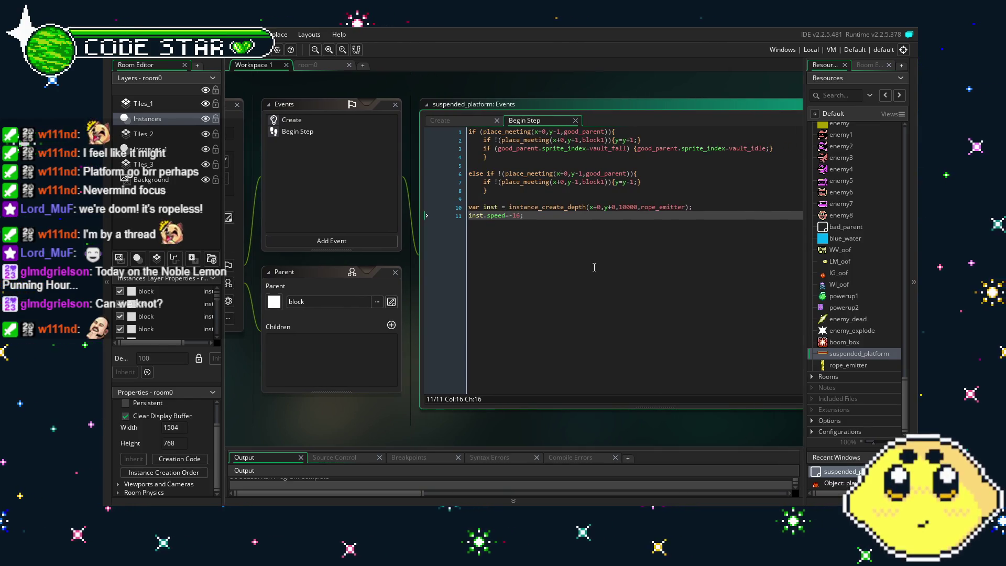
{"action": "left_click", "coordinate": [614, 208]}
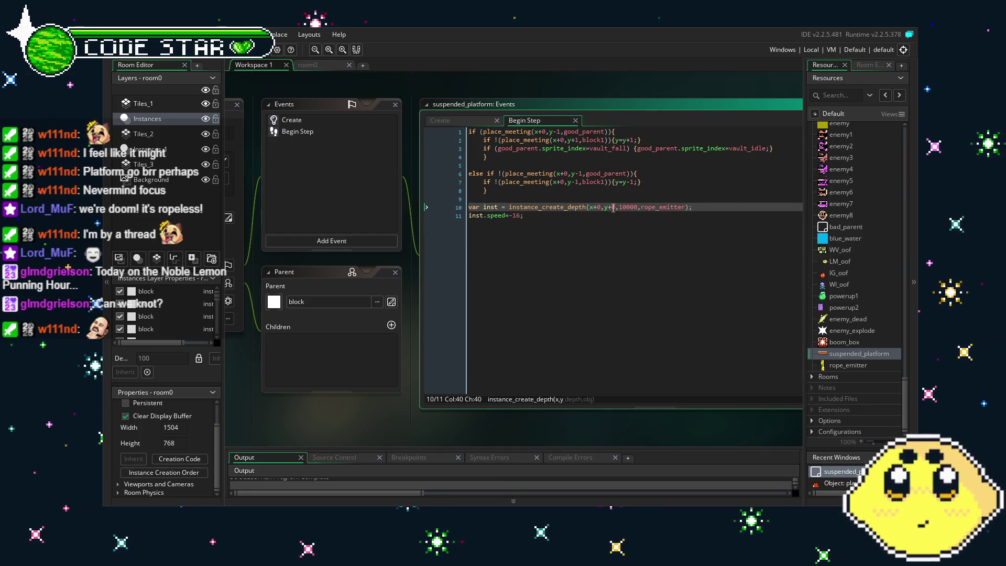
{"action": "left_click", "coordinate": [589, 232]}
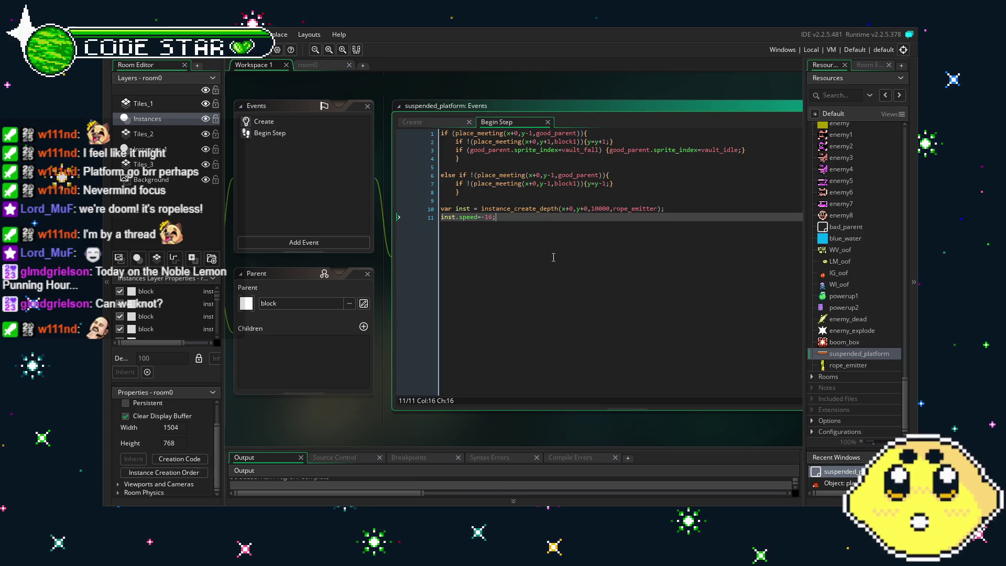
{"action": "left_click_drag", "start_coordinate": [553, 257], "coordinate": [624, 254]}
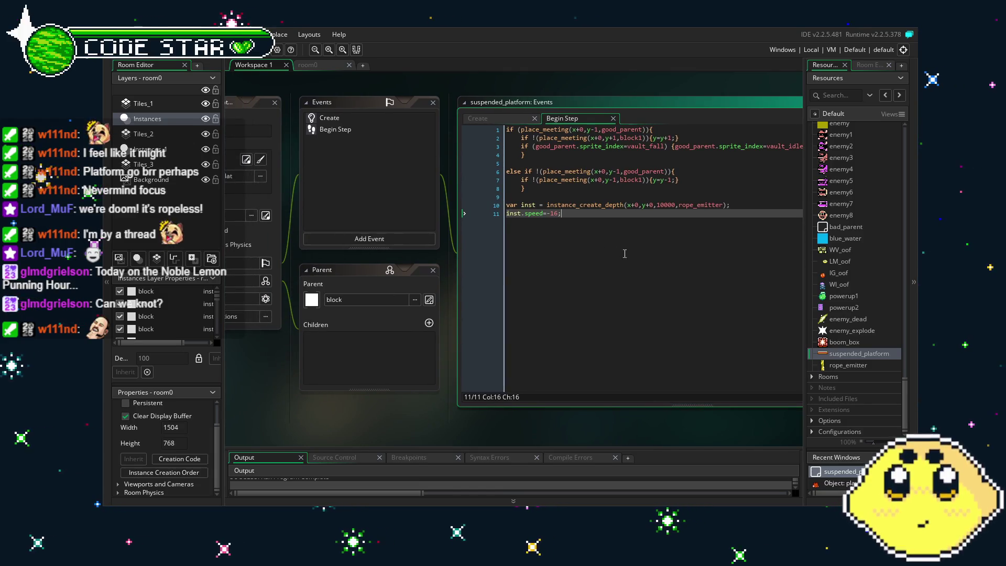
{"action": "left_click_drag", "start_coordinate": [625, 253], "coordinate": [639, 261]}
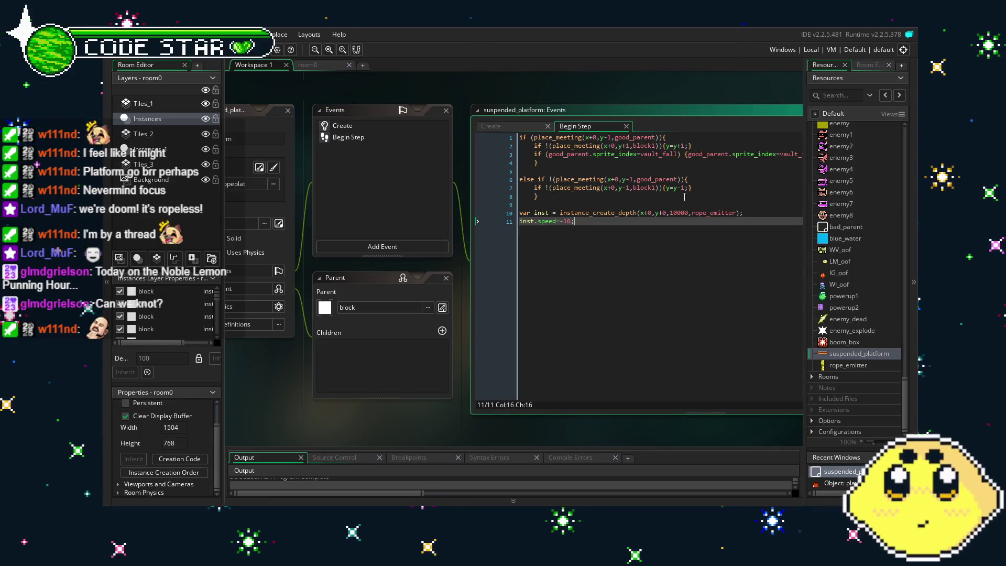
{"action": "left_click", "coordinate": [679, 213]}
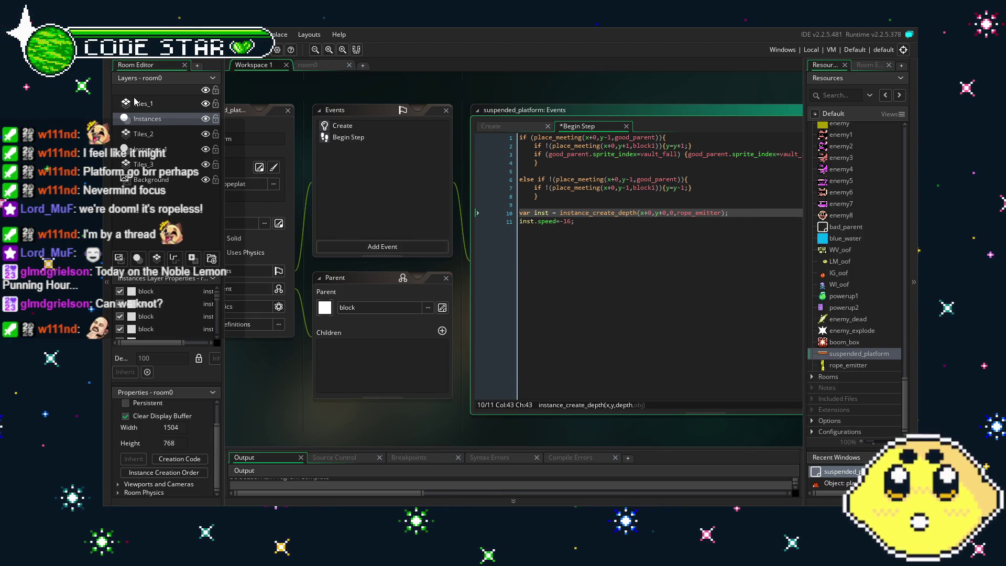
{"action": "key", "text": "ctrl+s"}
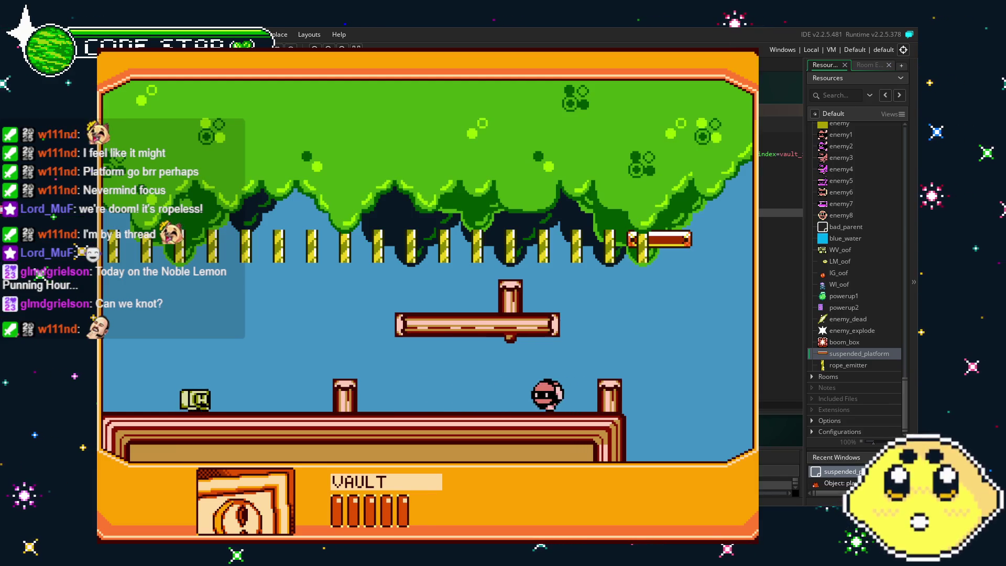
Playtest by jumping up the pillar, switching to Noble Lemon, and landing on the suspended platform
{"action": "key", "text": "Right"}
{"action": "key", "text": "space"}
{"action": "key", "text": "Right"}
{"action": "key", "text": "space"}
{"action": "key", "text": "Tab"}
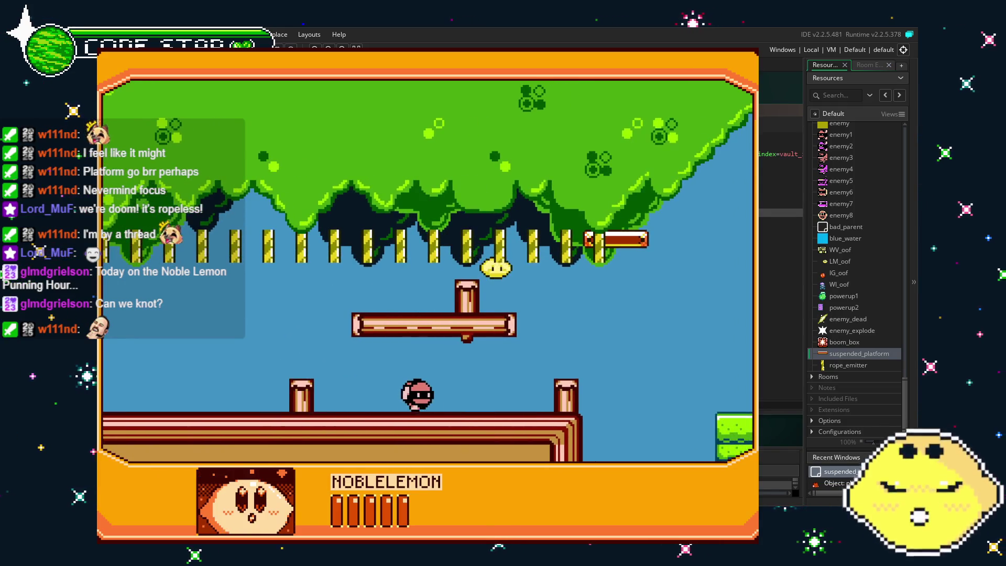
{"action": "key", "text": "Right"}
{"action": "key", "text": "Right"}
{"action": "key", "text": "space"}
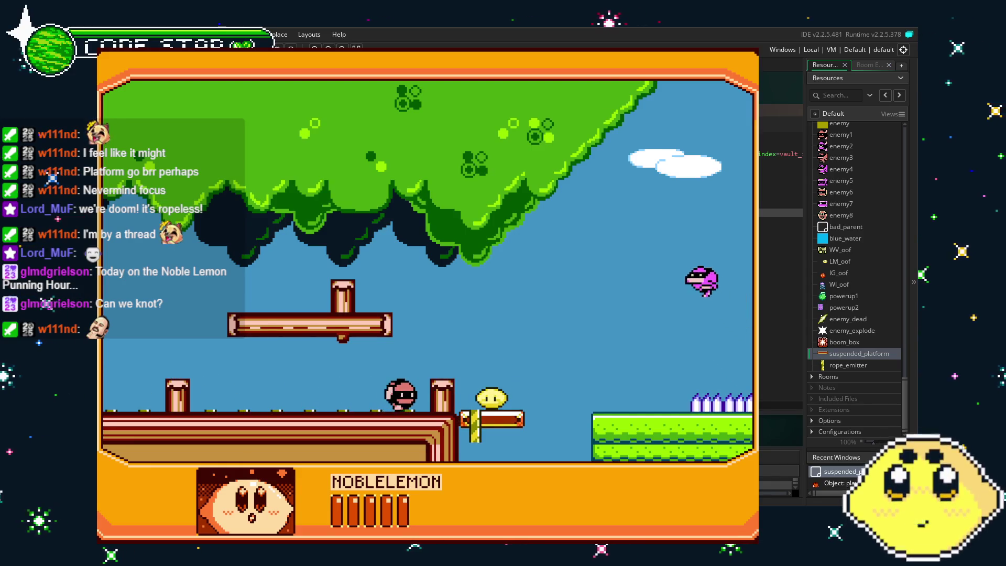
{"action": "key", "text": "Escape"}
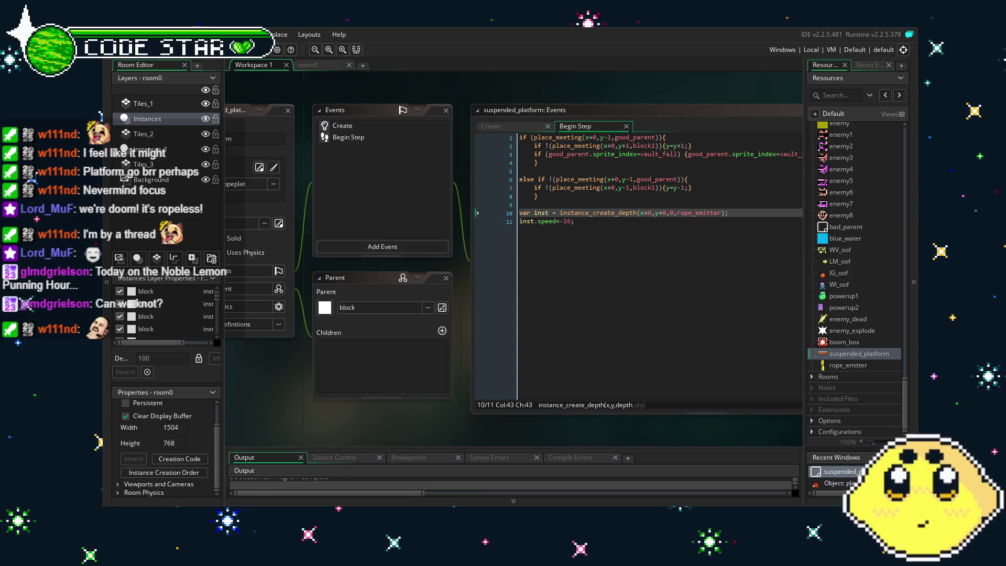
Change line 11's inst.speed to inst.vspeed and build and run the game
{"action": "left_click", "coordinate": [538, 221]}
{"action": "type", "text": "v"}
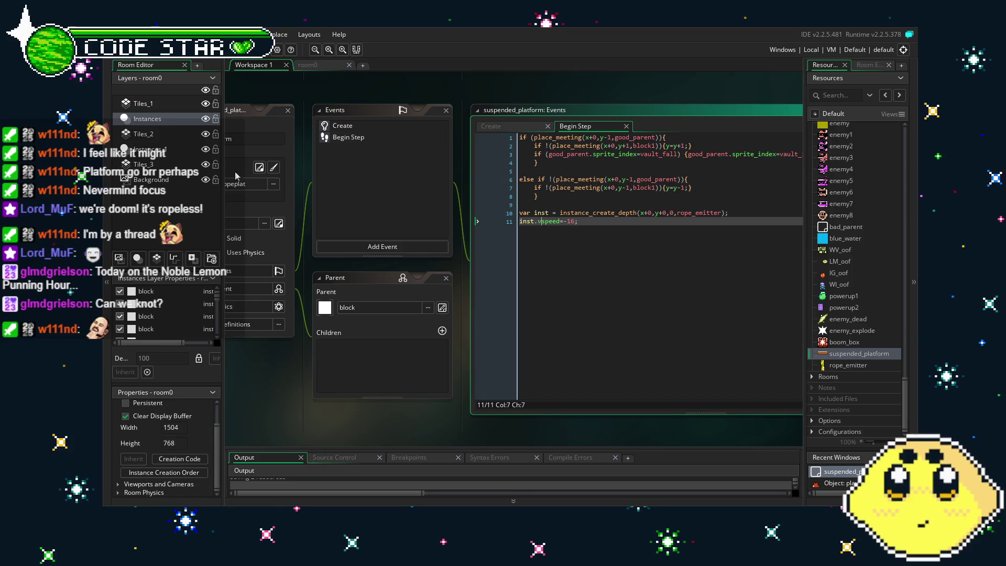
{"action": "key", "text": "F5"}
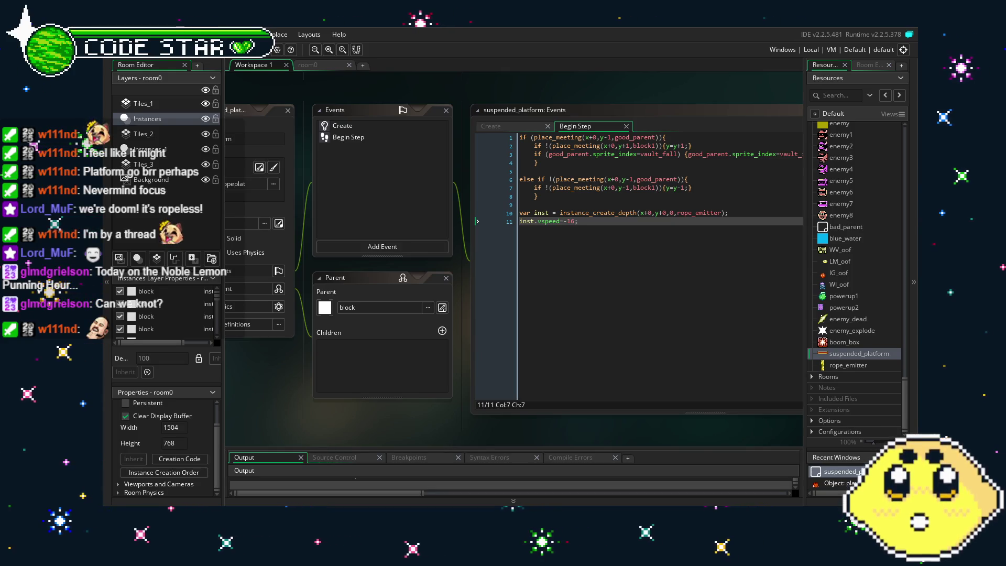
Walk the player back and forth along the log watching the rope platform move, then quit
{"action": "key", "text": "Right"}
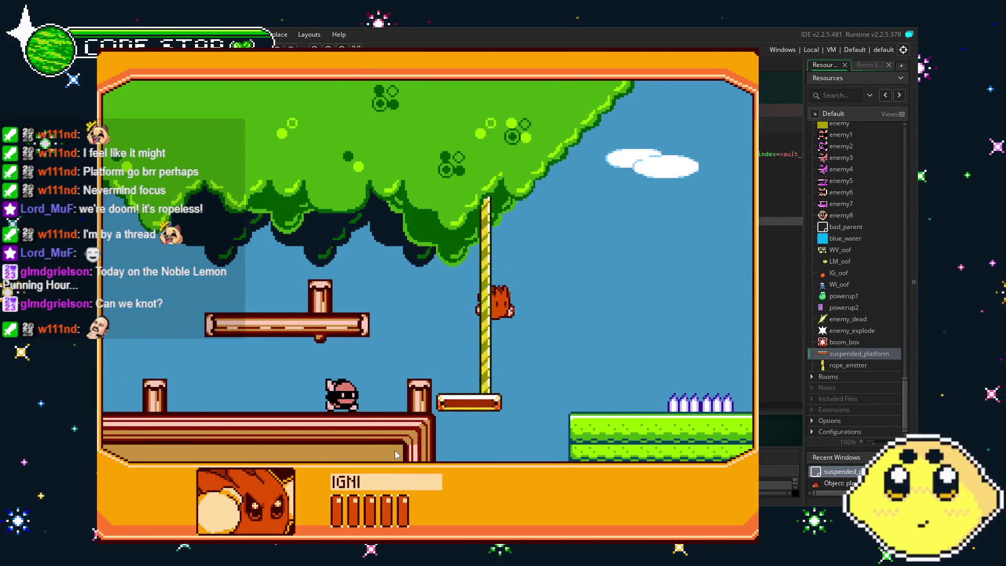
{"action": "key", "text": "Left"}
{"action": "key", "text": "Left"}
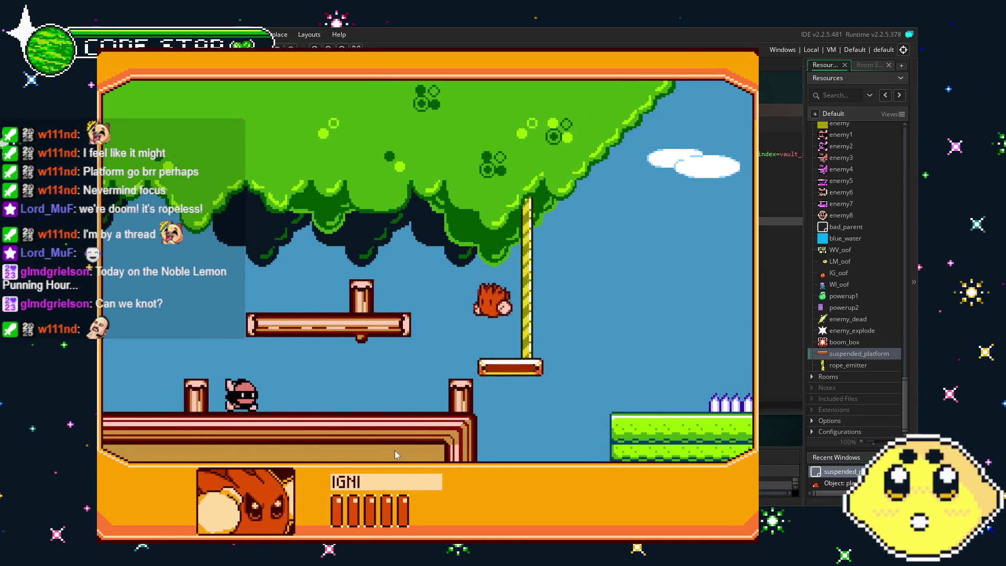
{"action": "key", "text": "Right"}
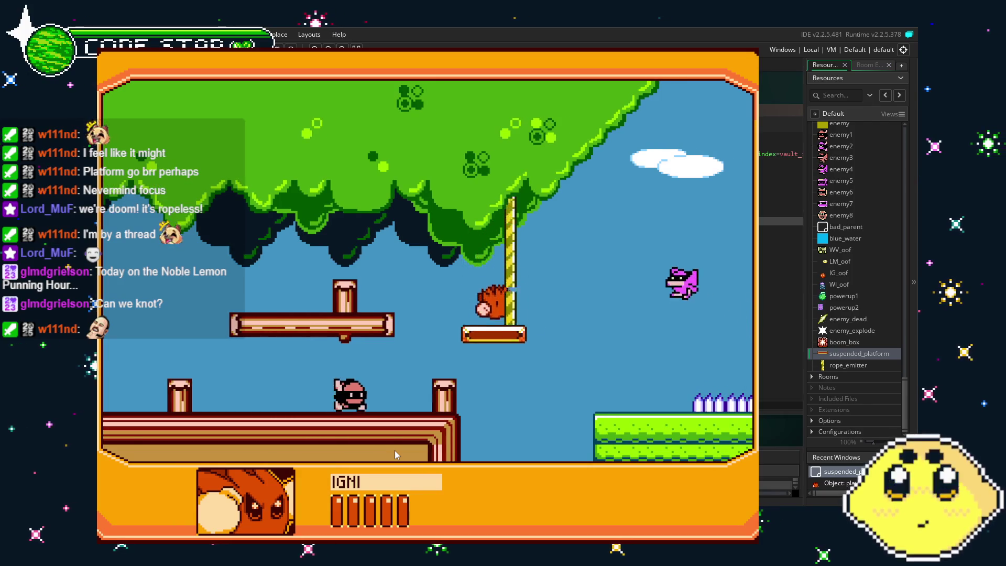
{"action": "key", "text": "Left"}
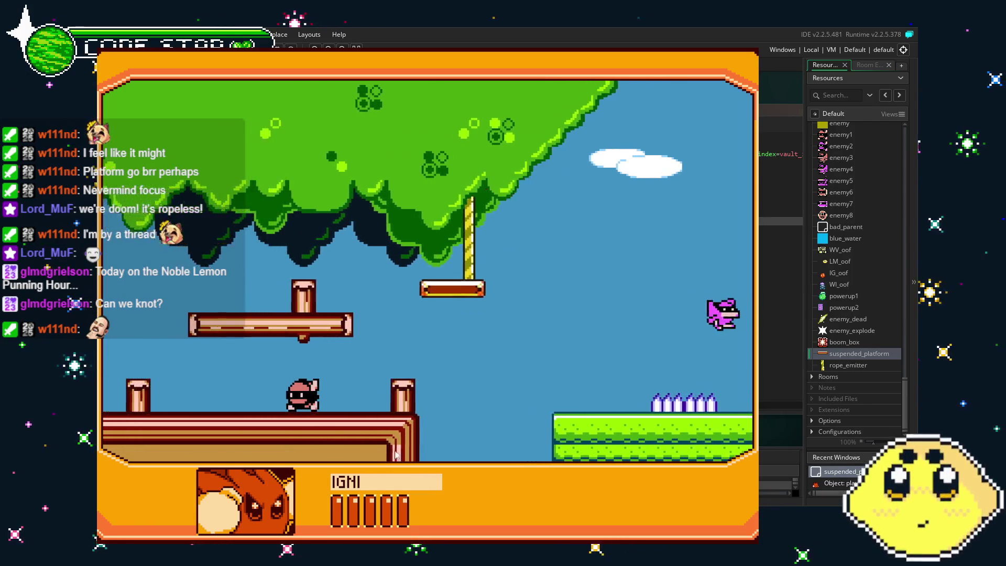
{"action": "key", "text": "Left"}
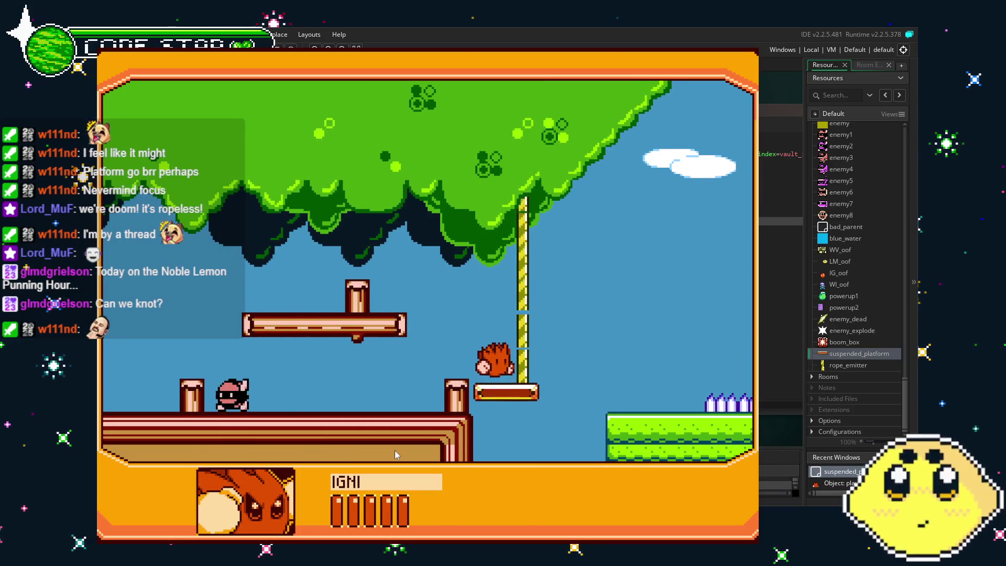
{"action": "key", "text": "Right"}
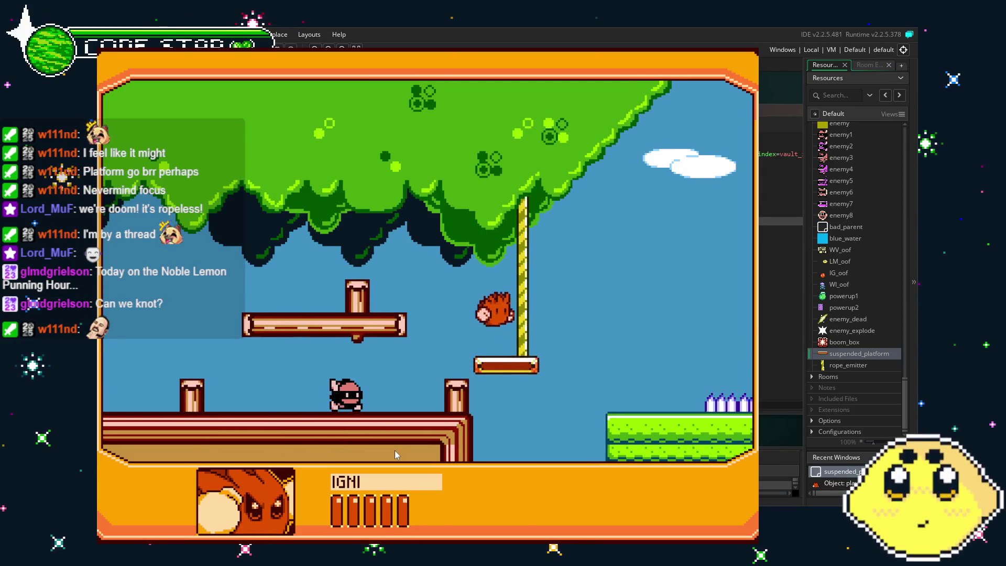
{"action": "key", "text": "Right"}
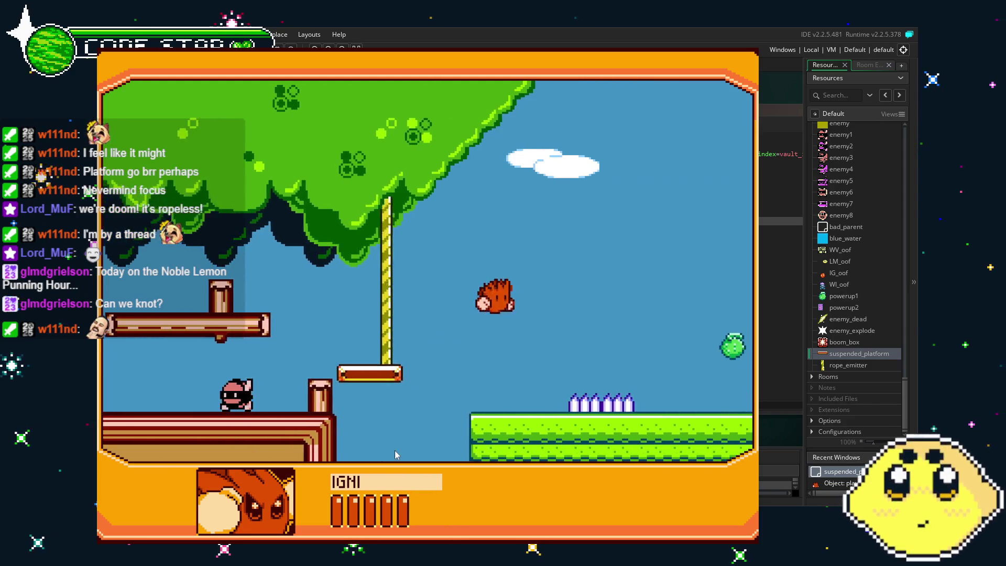
{"action": "key", "text": "Left"}
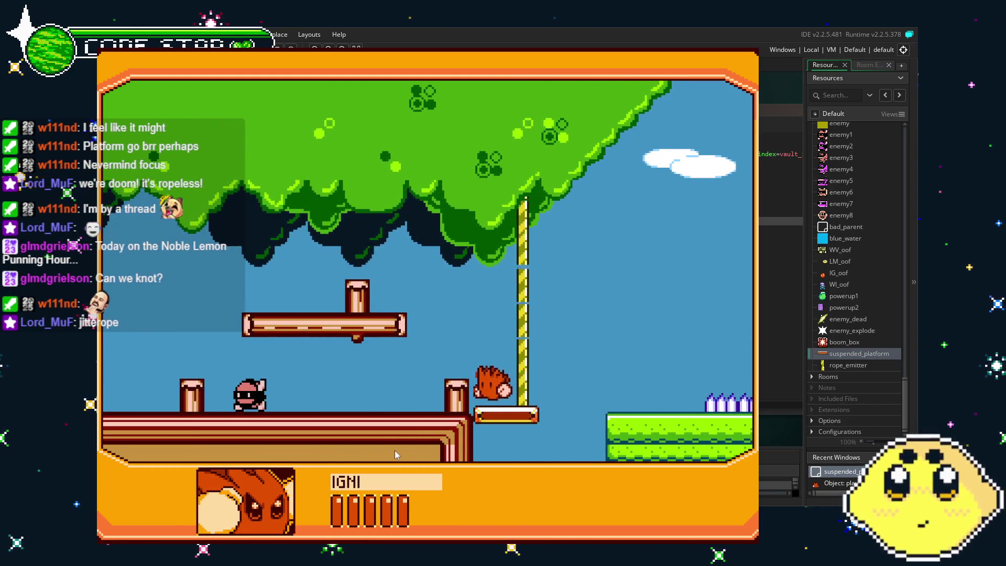
{"action": "key", "text": "Right"}
{"action": "key", "text": "Right"}
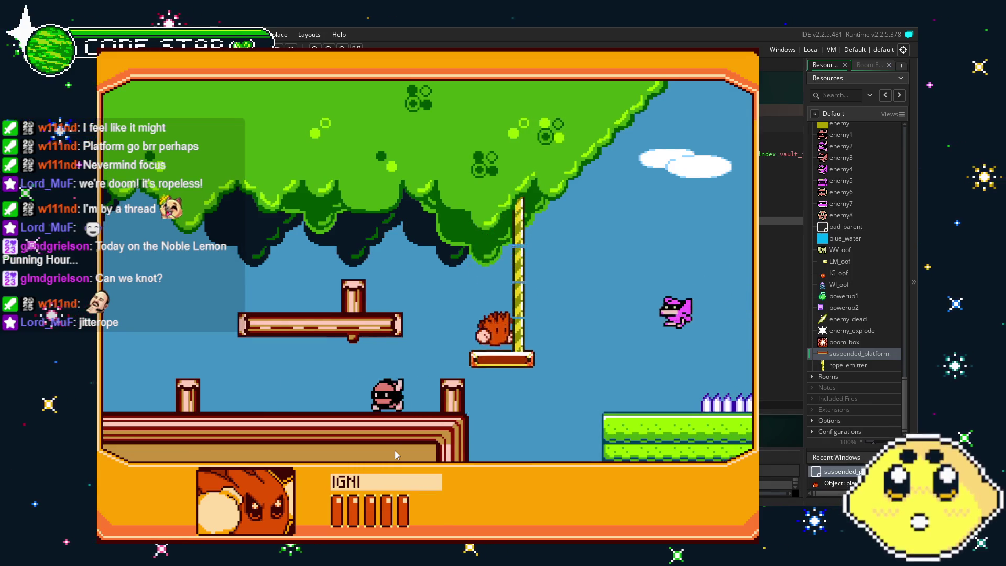
{"action": "key", "text": "Left"}
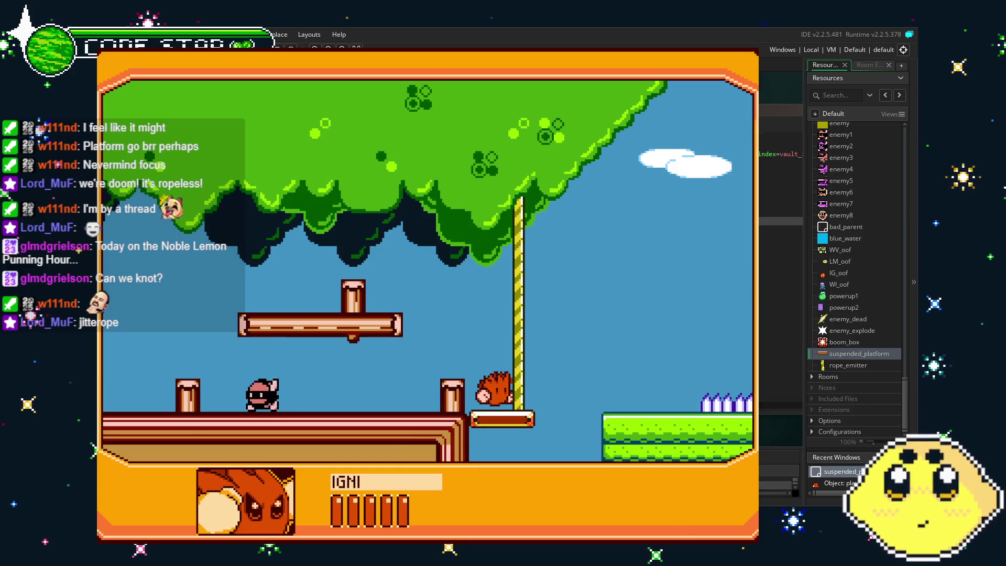
{"action": "key", "text": "Escape"}
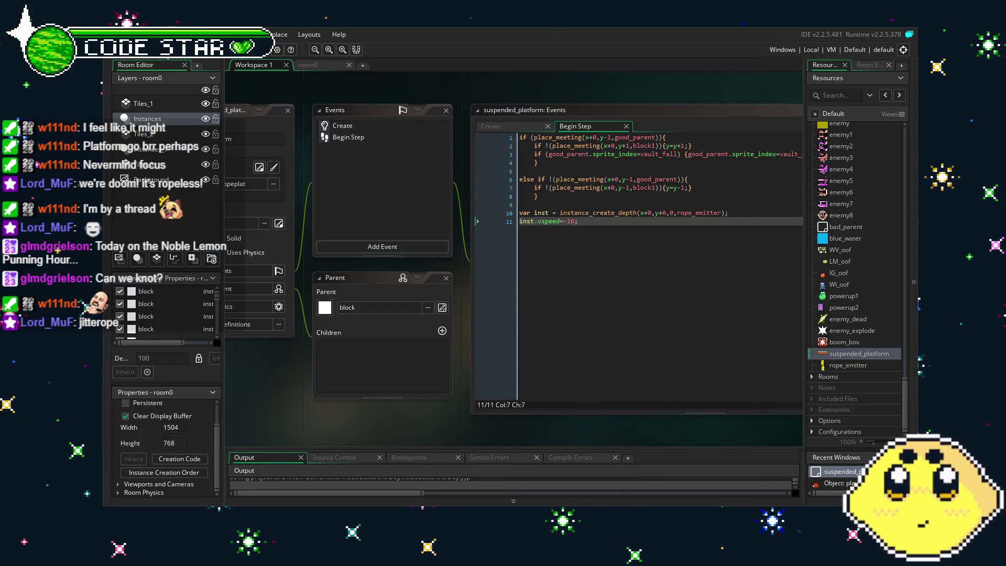
Change line 11 to inst.vspeed=-32 and run the game with F5
{"action": "left_click", "coordinate": [599, 354]}
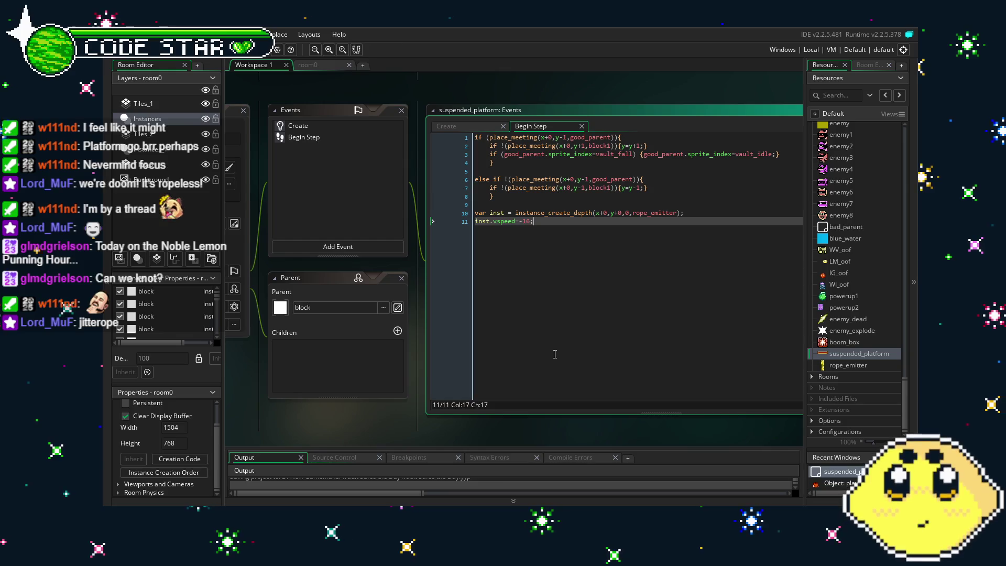
{"action": "left_click_drag", "start_coordinate": [555, 354], "coordinate": [507, 355]}
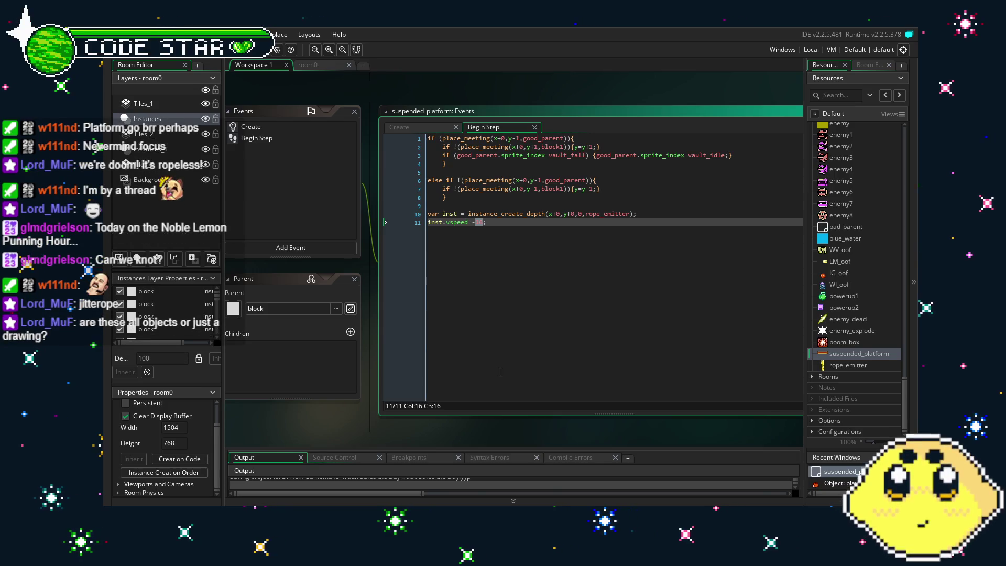
{"action": "mouse_move", "coordinate": [536, 316]}
{"action": "left_mouse_down"}
{"action": "mouse_move", "coordinate": [608, 327]}
{"action": "mouse_move", "coordinate": [583, 325]}
{"action": "left_mouse_up"}
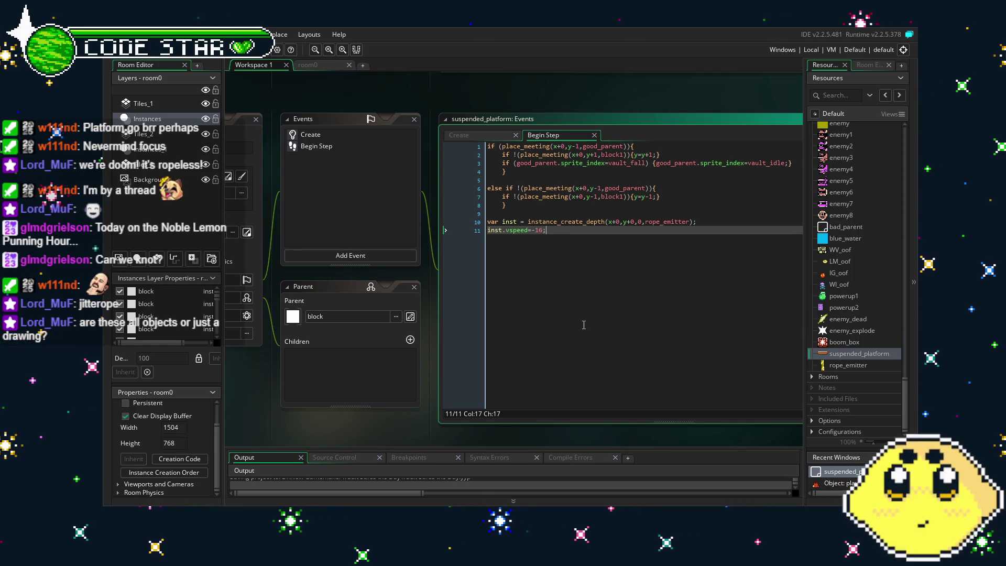
{"action": "left_click_drag", "start_coordinate": [583, 325], "coordinate": [526, 331]}
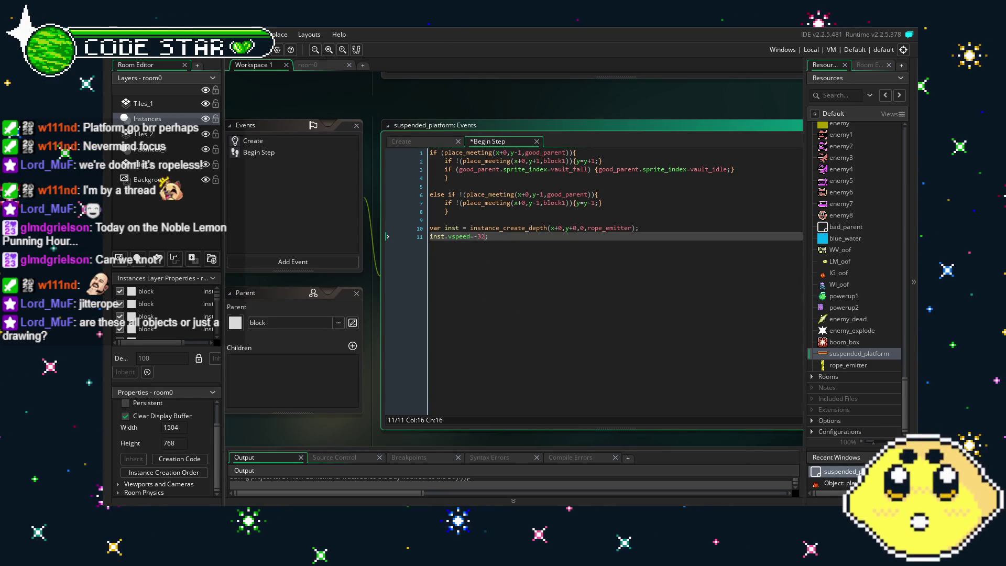
{"action": "key", "text": "F5"}
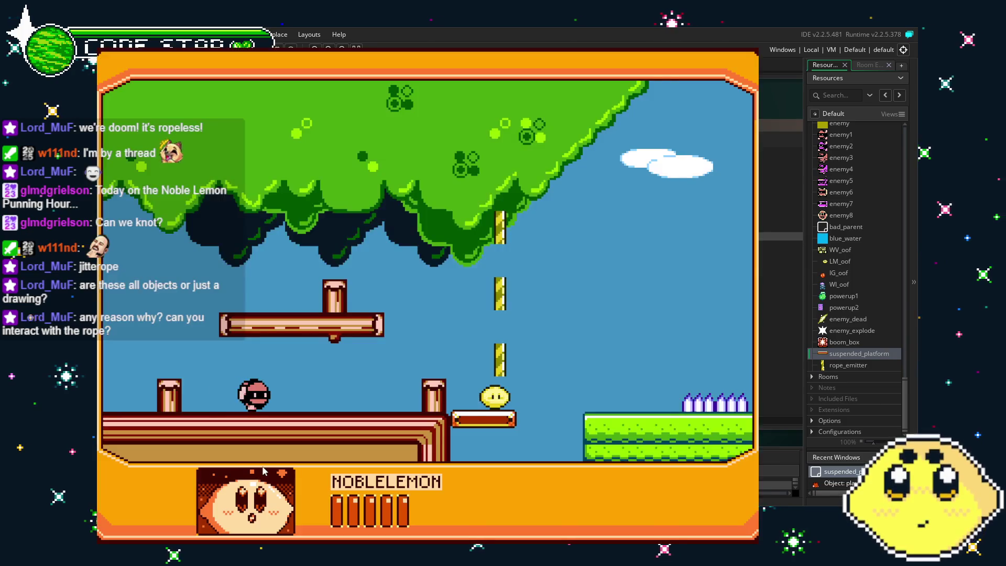
Walk the player right and left as the platform rises toward the tree, then close the game
{"action": "key", "text": "Right"}
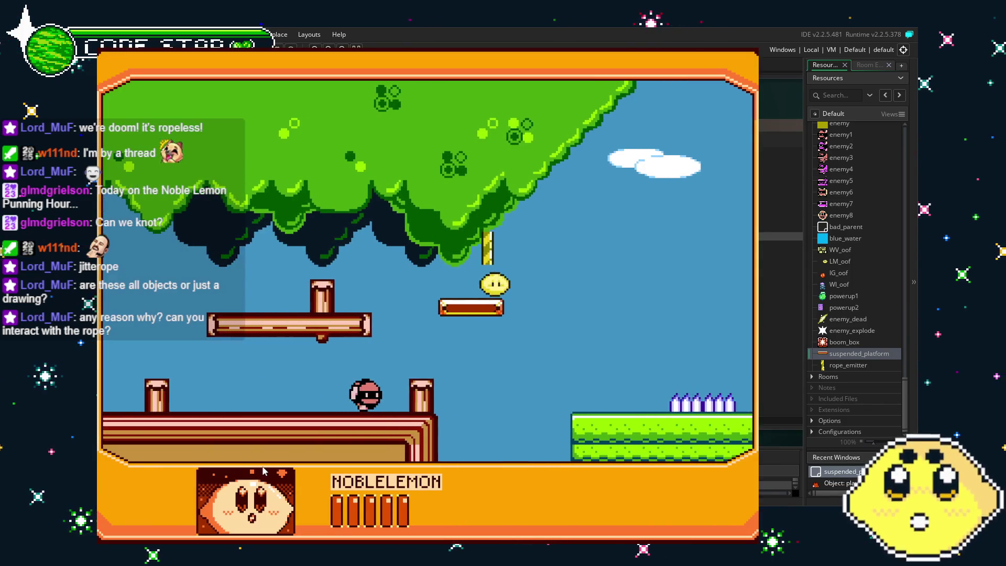
{"action": "key", "text": "Left"}
{"action": "key", "text": "Left"}
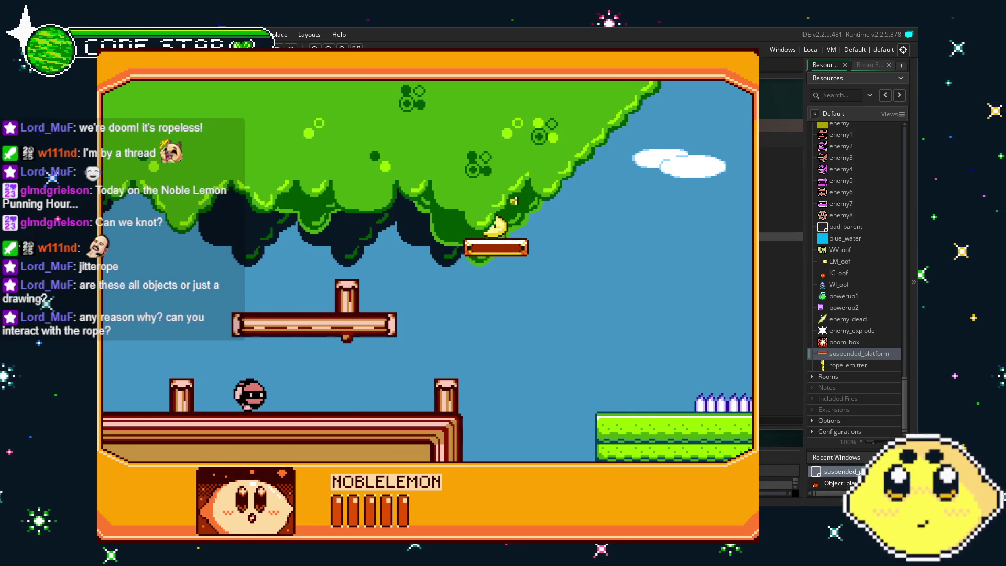
{"action": "key", "text": "Escape"}
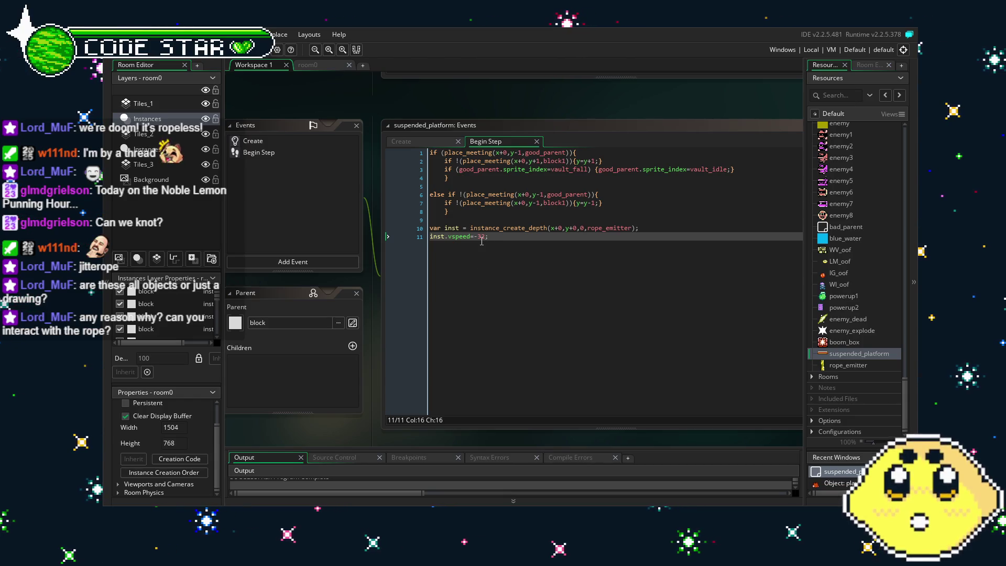
Change the rope speed on line 11 from vspeed -32 to -8 and rebuild the game
{"action": "double_click", "coordinate": [481, 237]}
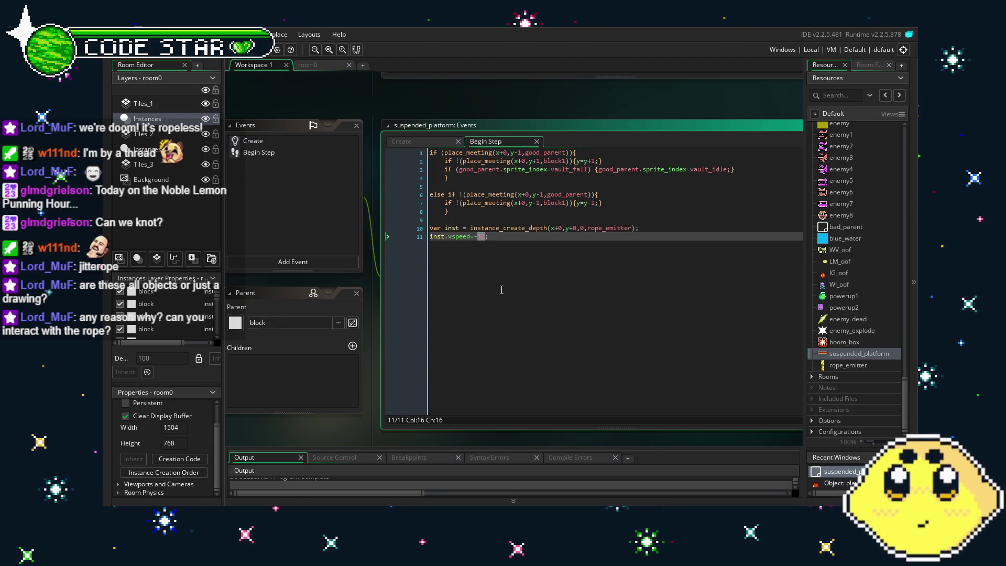
{"action": "type", "text": "8"}
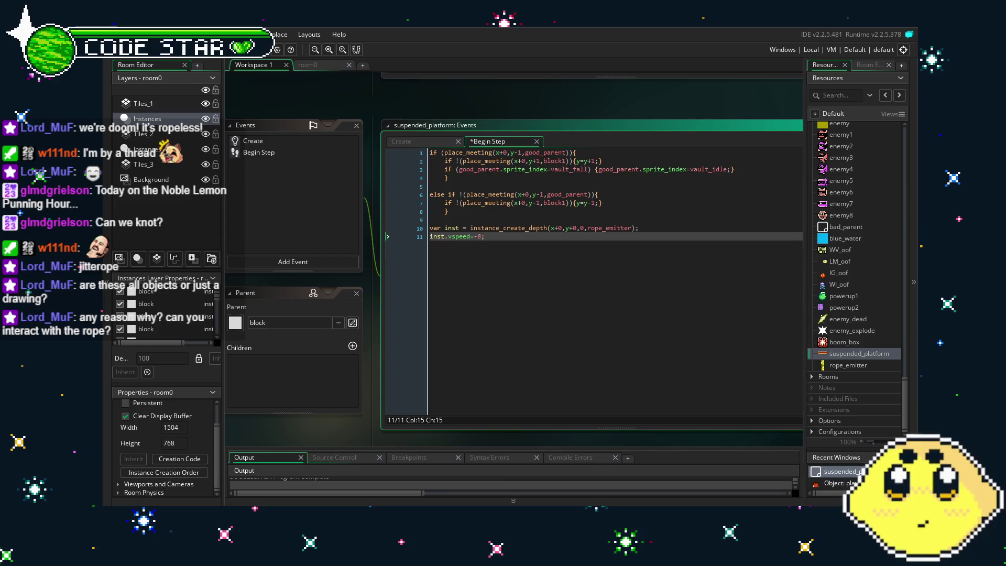
{"action": "key", "text": "F5"}
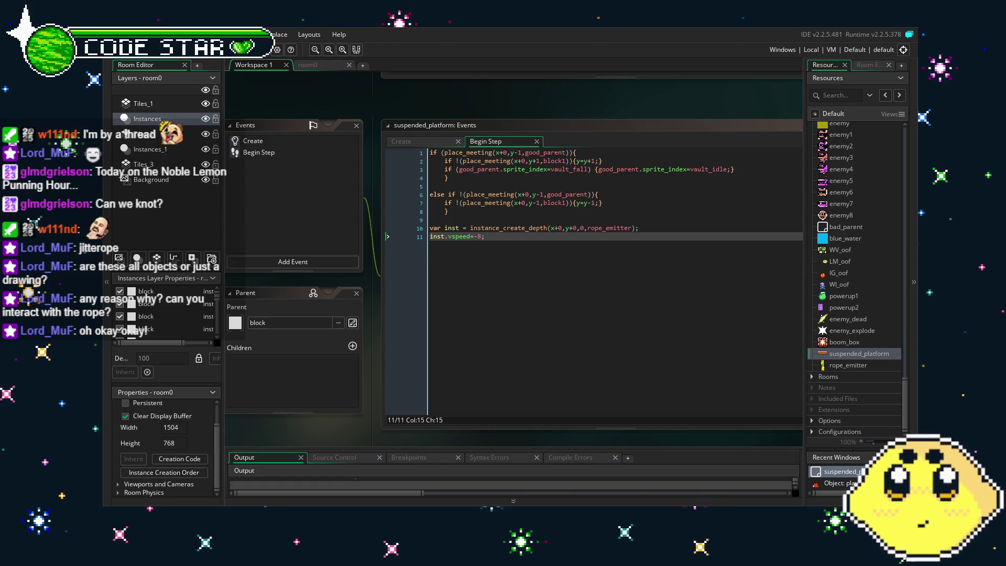
Jump off the descending platform and back up onto the yellow rope
{"action": "key", "text": "space"}
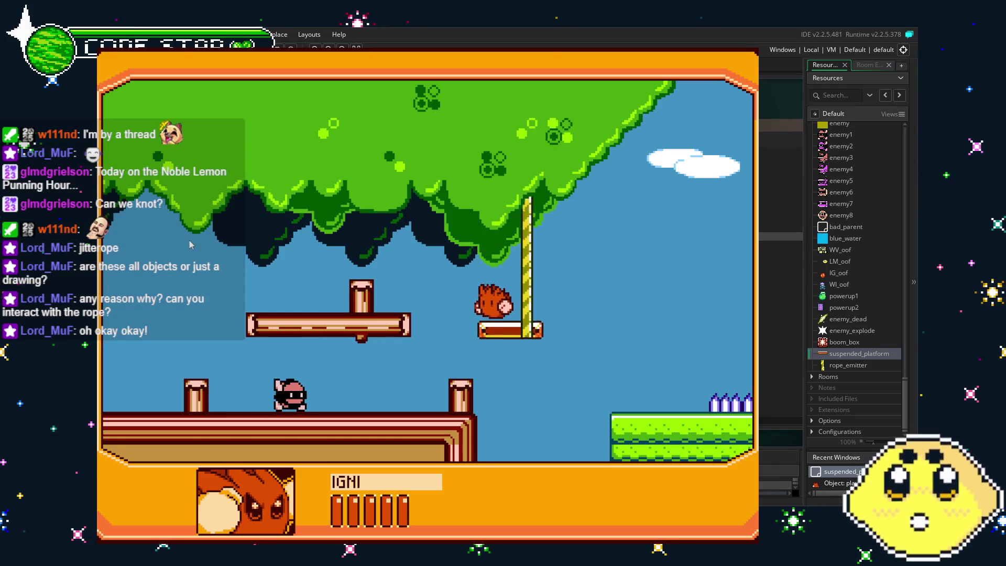
{"action": "key", "text": "Left"}
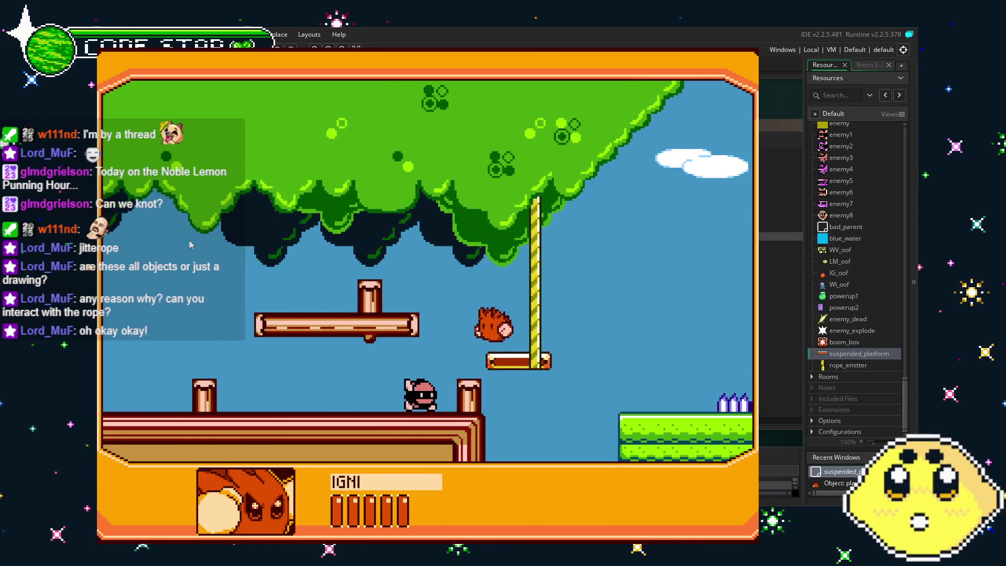
{"action": "key", "text": "space"}
{"action": "key", "text": "Right"}
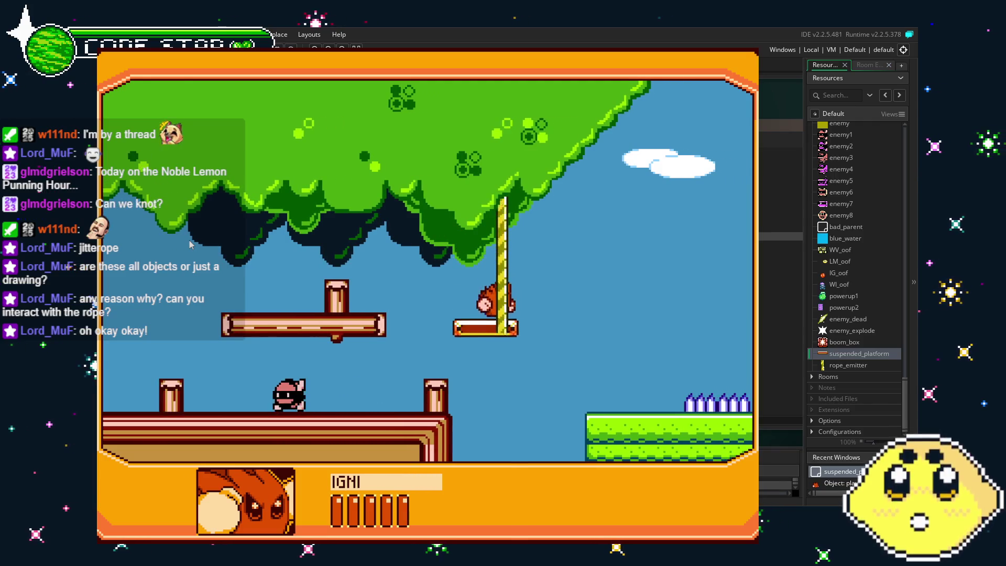
Climb up and slide down the rope twice, then close the game
{"action": "key", "text": "Up"}
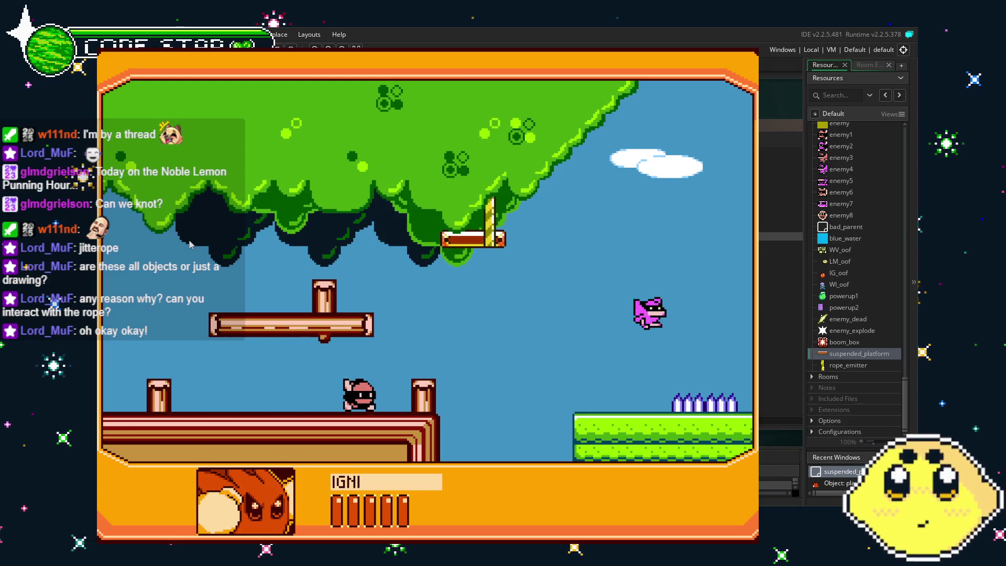
{"action": "key", "text": "Down"}
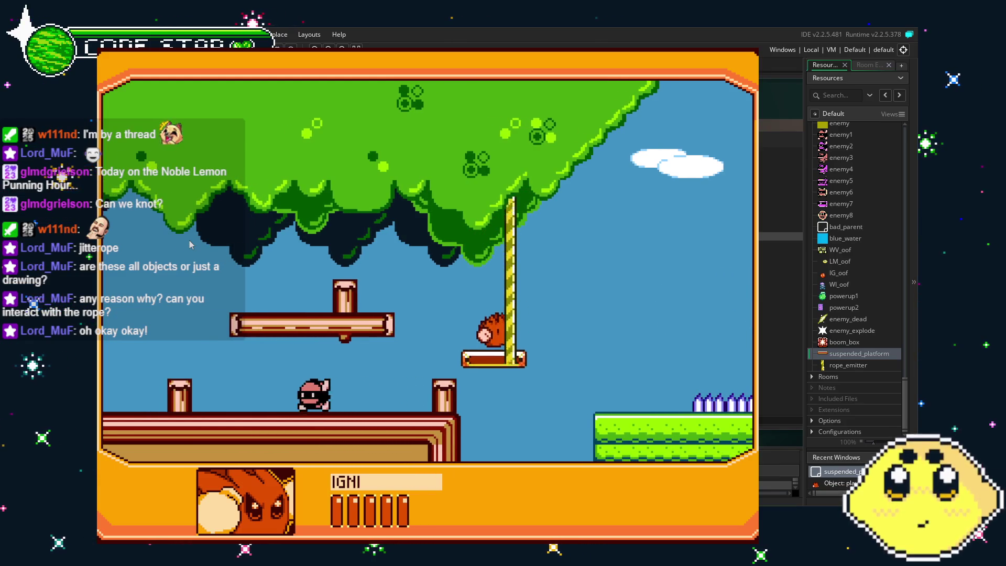
{"action": "key", "text": "Up"}
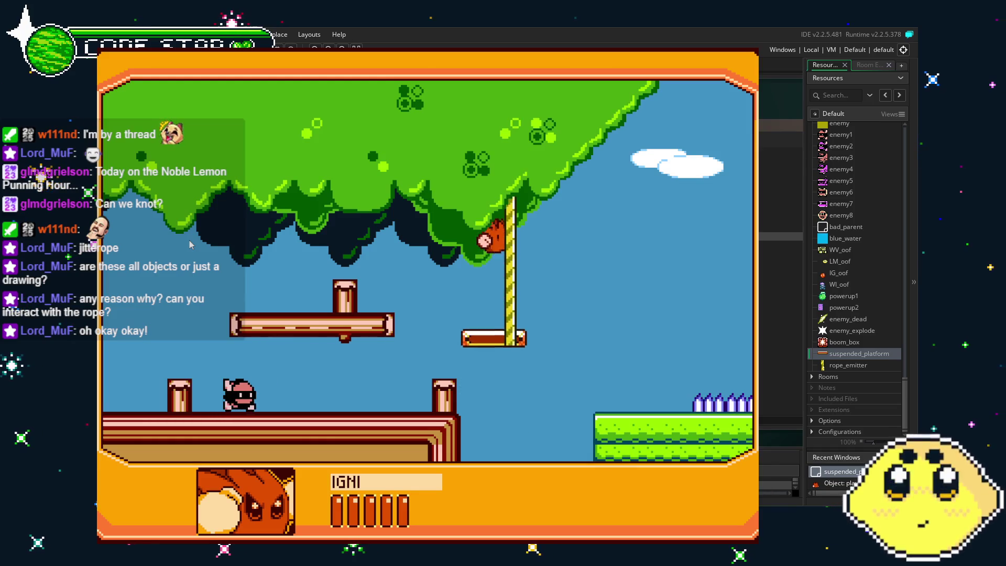
{"action": "key", "text": "Down"}
{"action": "key", "text": "Down"}
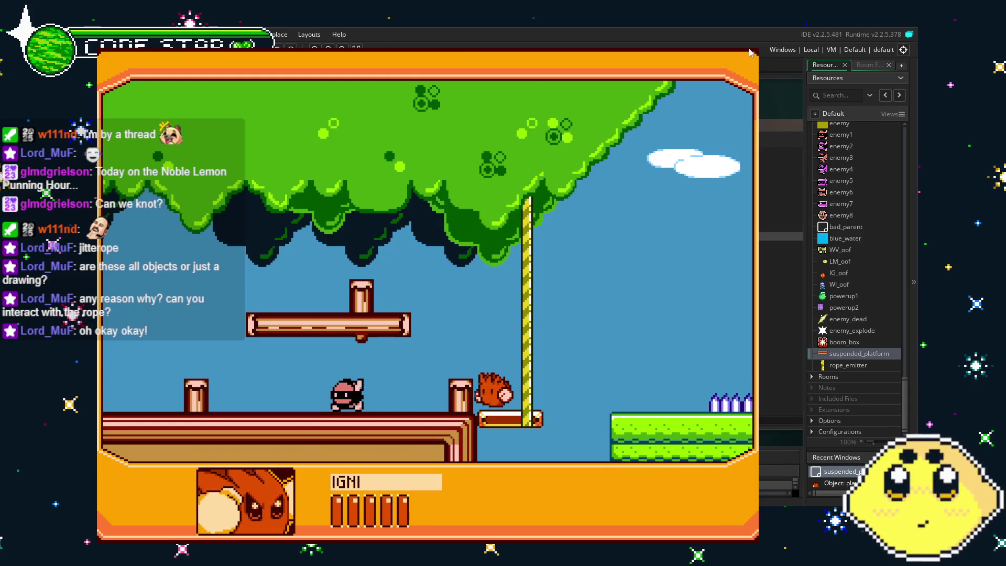
{"action": "left_click", "coordinate": [751, 53]}
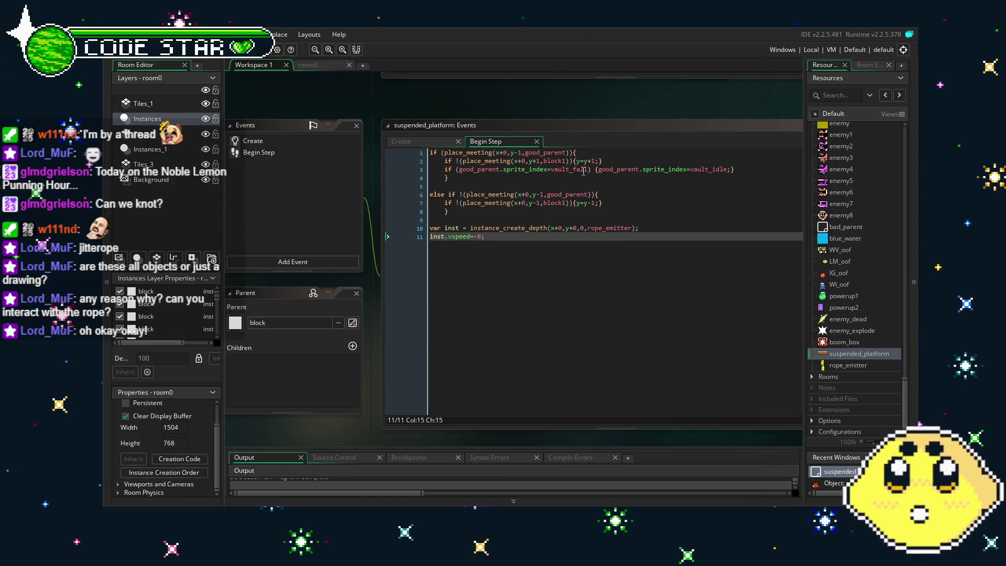
Change the spawned rope pieces' vspeed from -8 to -4 in line 11 of Begin Step and save
{"action": "left_click", "coordinate": [477, 313]}
{"action": "type", "text": ";"}
{"action": "left_click", "coordinate": [514, 238]}
{"action": "key", "text": "Delete"}
{"action": "type", "text": "4"}
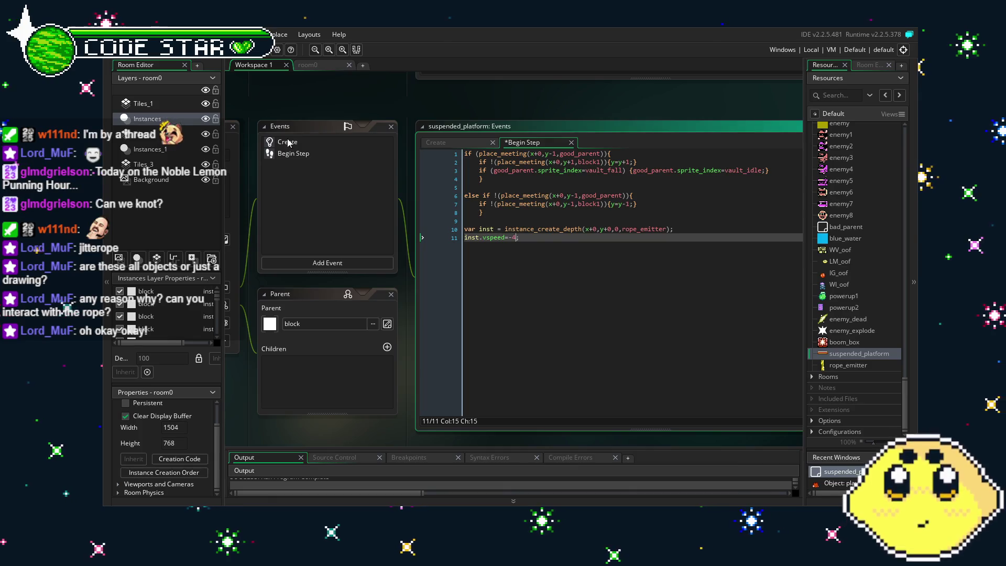
{"action": "key", "text": "F5"}
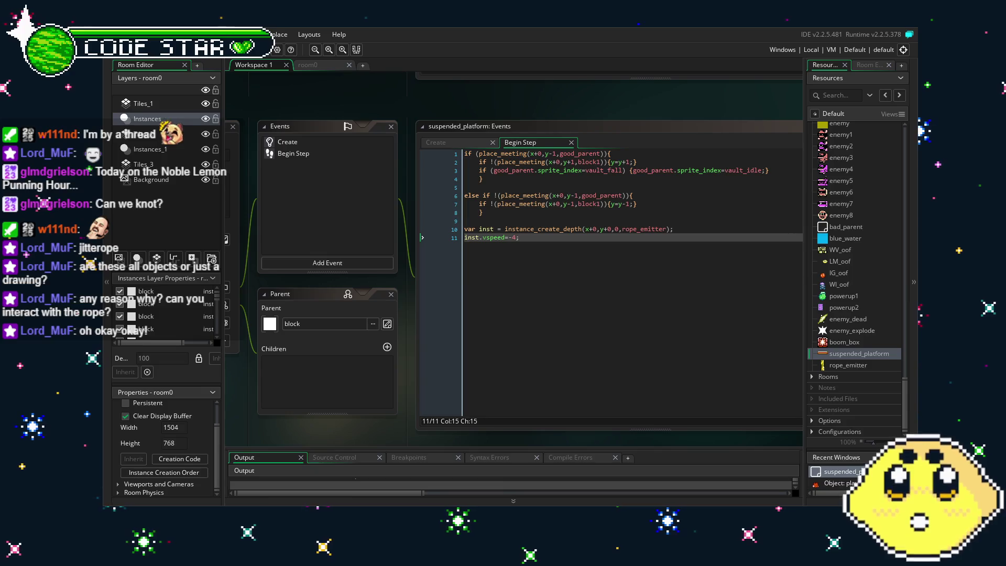
{"action": "scroll", "coordinate": [848, 323], "scroll_direction": "up", "scroll_amount": 5}
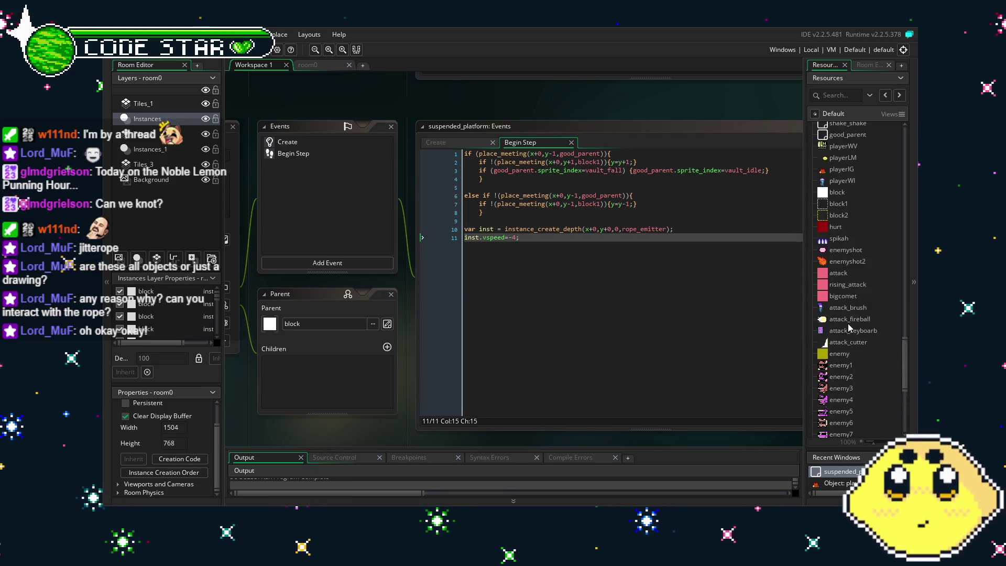
{"action": "scroll", "coordinate": [849, 327], "scroll_direction": "up", "scroll_amount": 10}
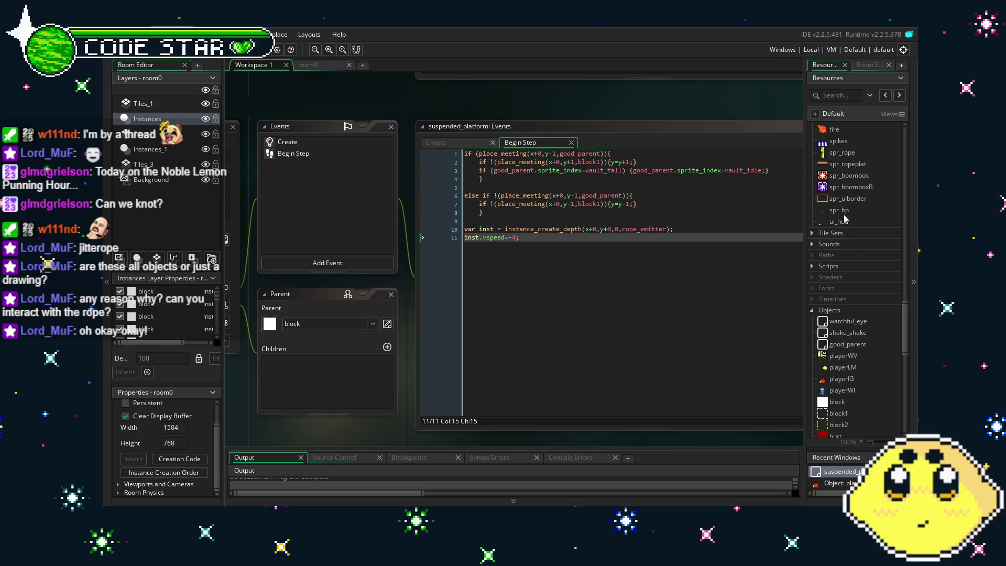
{"action": "scroll", "coordinate": [845, 212], "scroll_direction": "up", "scroll_amount": 1}
Give spr_rope the Top Centre origin preset (x 8, y 0), then return to suspended_platform
{"action": "double_click", "coordinate": [842, 173]}
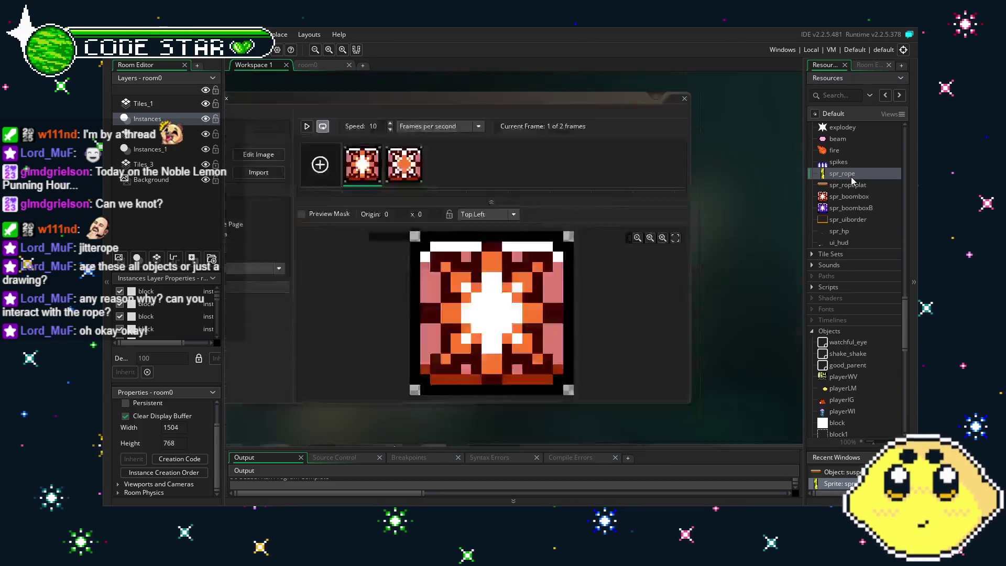
{"action": "left_click", "coordinate": [560, 219]}
{"action": "left_click", "coordinate": [597, 244]}
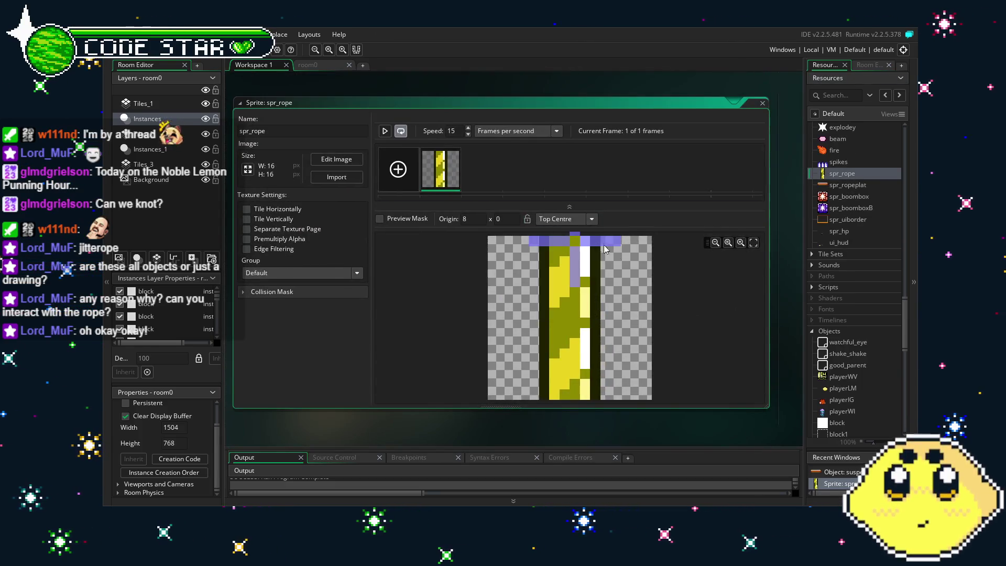
{"action": "scroll", "coordinate": [842, 364], "scroll_direction": "down", "scroll_amount": 10}
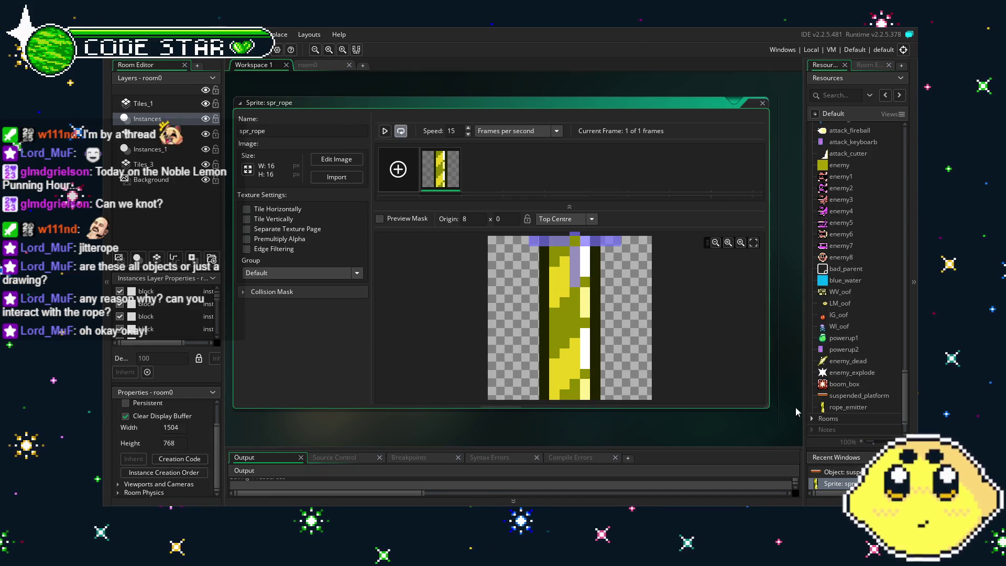
{"action": "scroll", "coordinate": [838, 346], "scroll_direction": "up", "scroll_amount": 5}
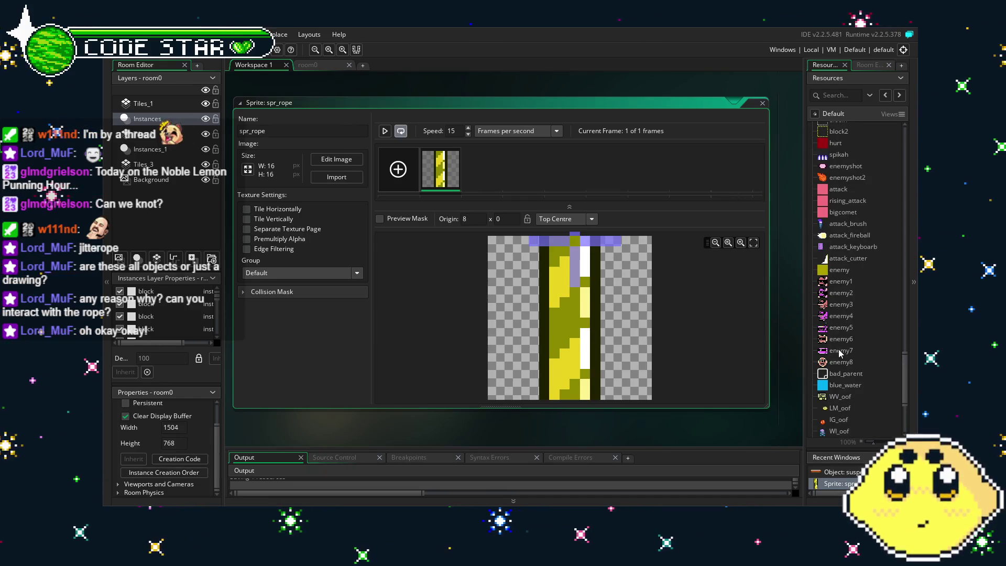
{"action": "scroll", "coordinate": [843, 348], "scroll_direction": "down", "scroll_amount": 5}
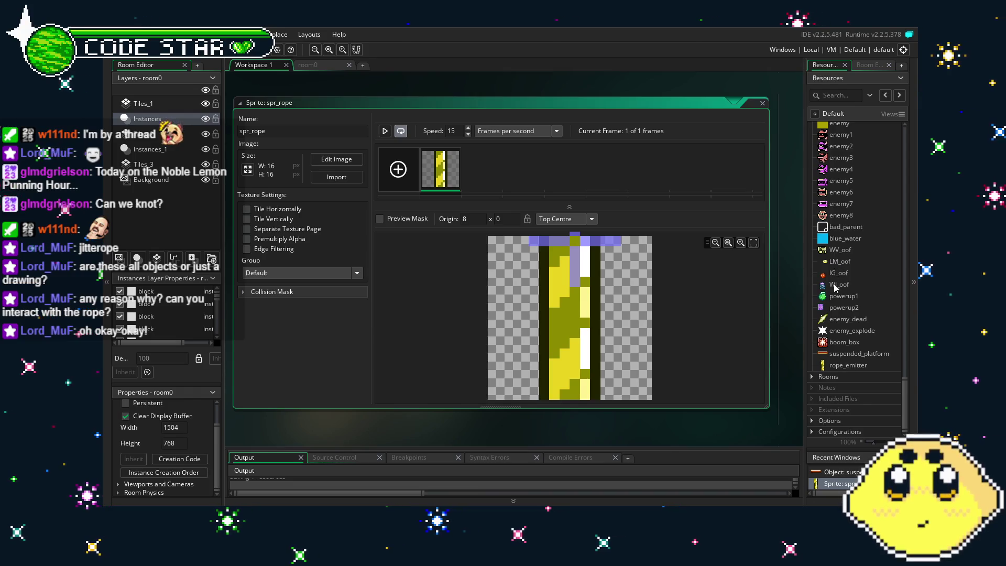
{"action": "double_click", "coordinate": [853, 354]}
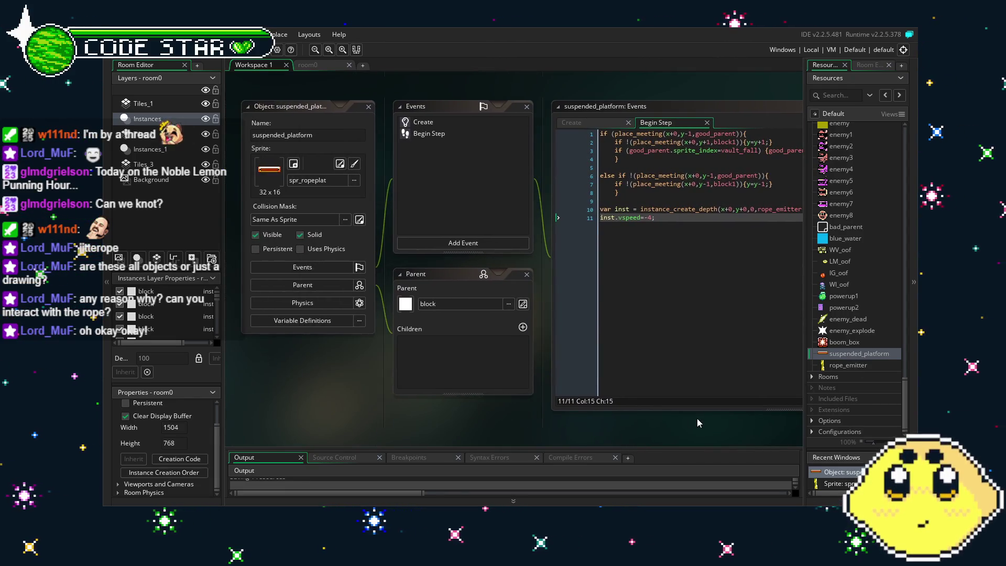
Add depth=-100; as a new line in suspended_platform's Create code and save it
{"action": "left_click", "coordinate": [421, 124]}
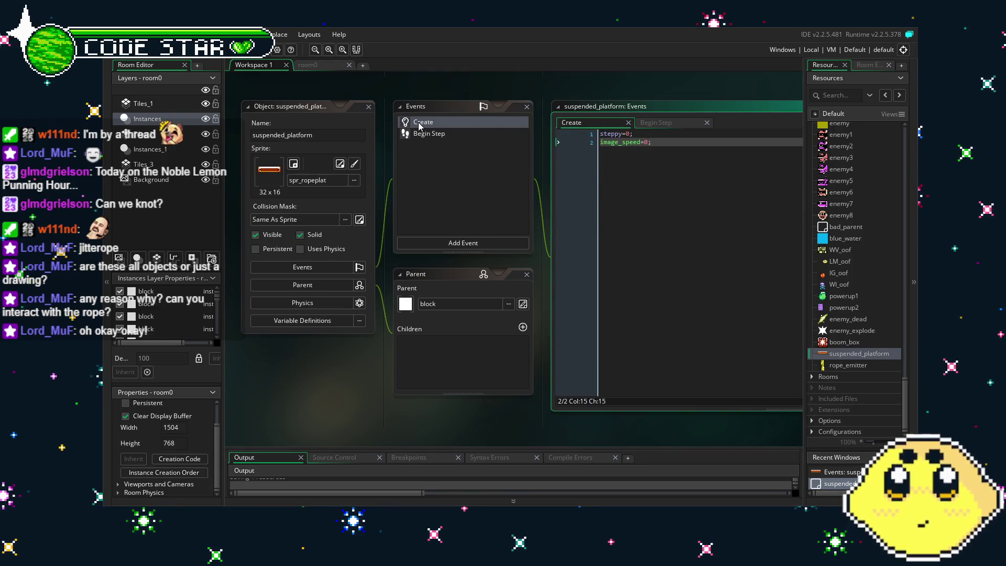
{"action": "key", "text": "Return"}
{"action": "type", "text": "depth=-100"}
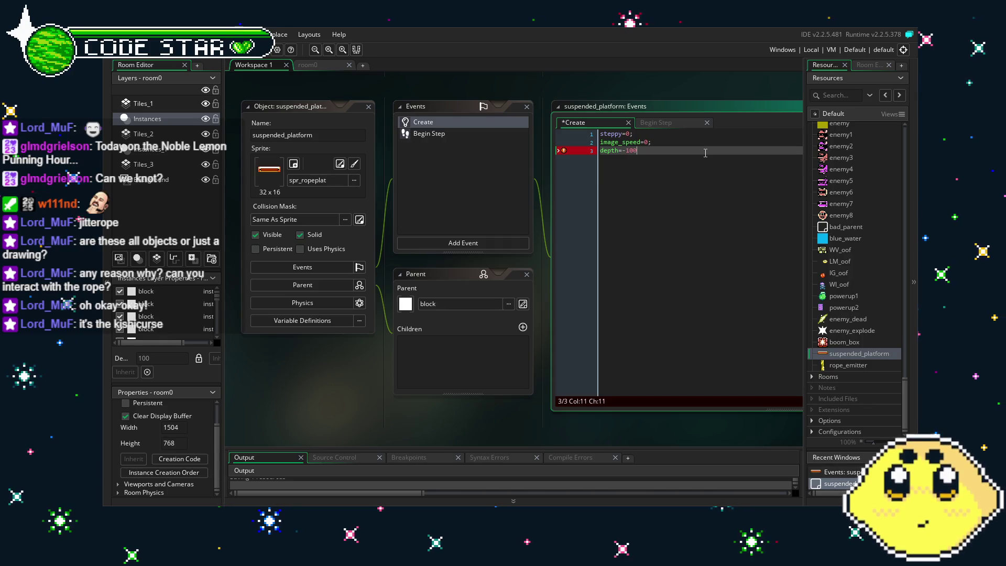
{"action": "key", "text": "ctrl+s"}
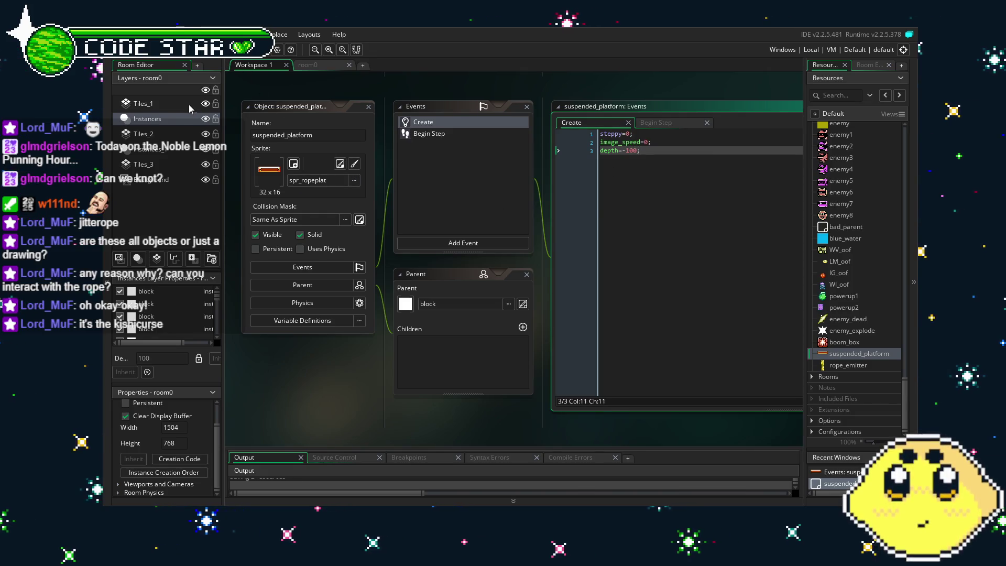
{"action": "left_click", "coordinate": [167, 104]}
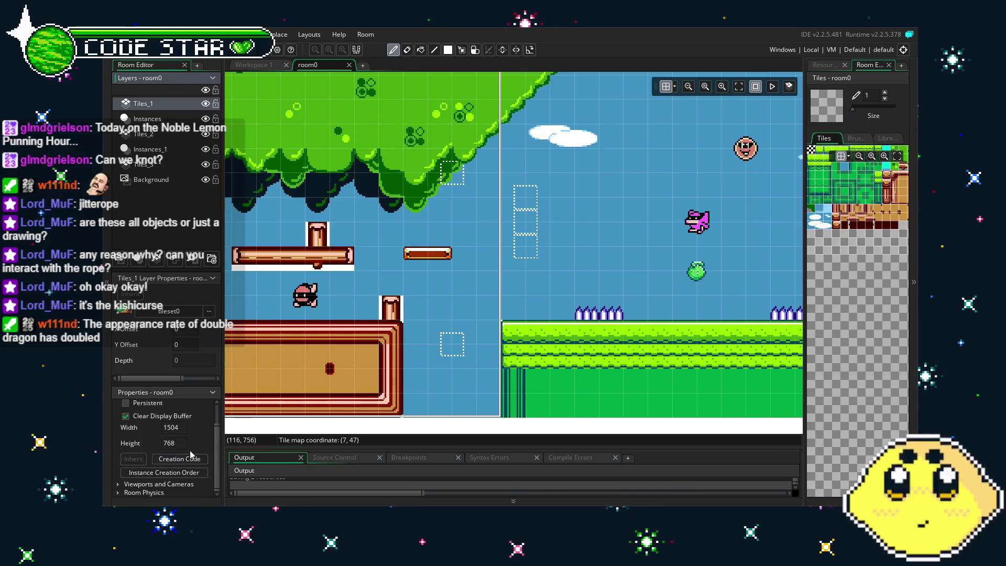
Select room0's Instances and Tiles_1 layers, then pick suspended_platform in the Resources list
{"action": "left_click", "coordinate": [152, 119]}
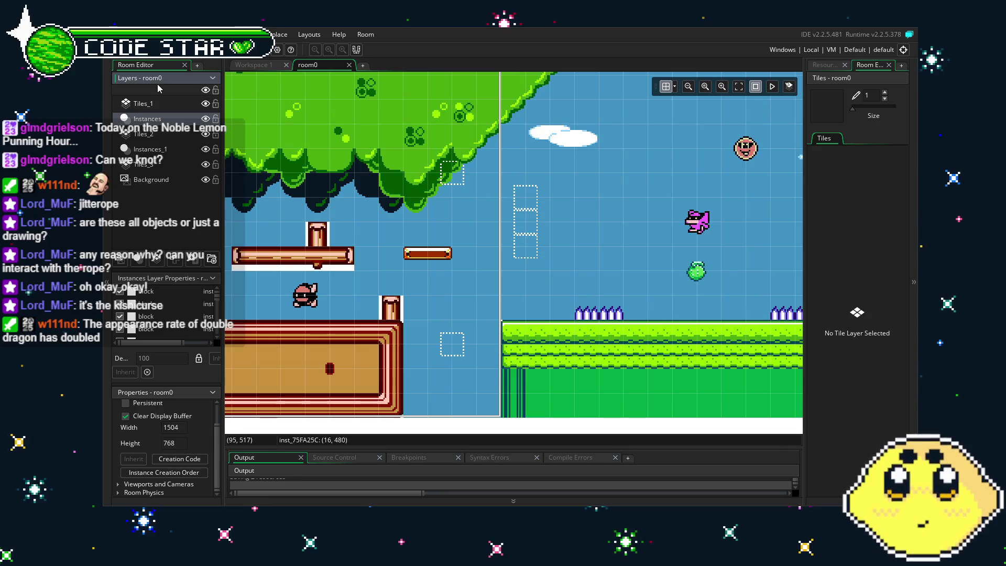
{"action": "left_click", "coordinate": [142, 105]}
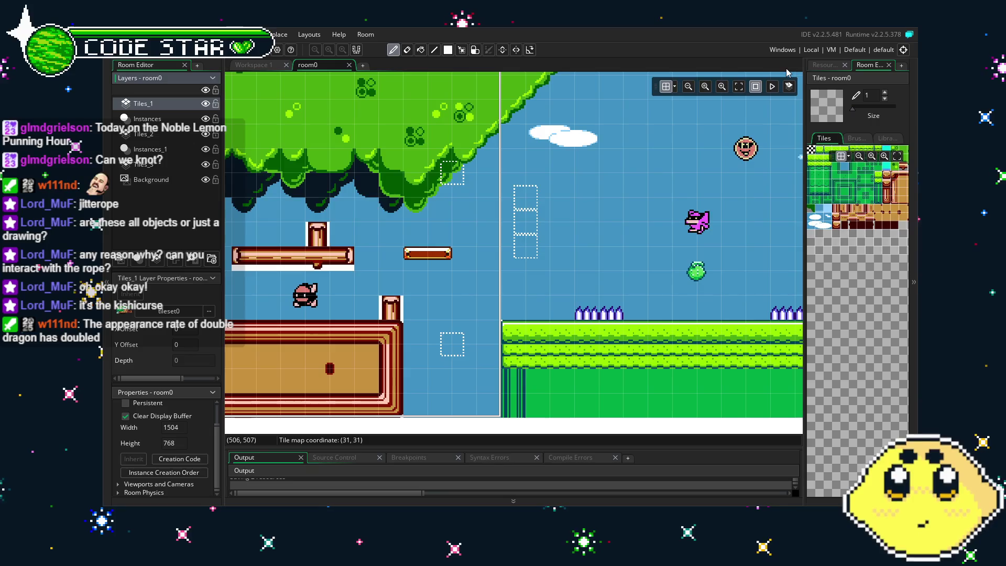
{"action": "left_click", "coordinate": [825, 65]}
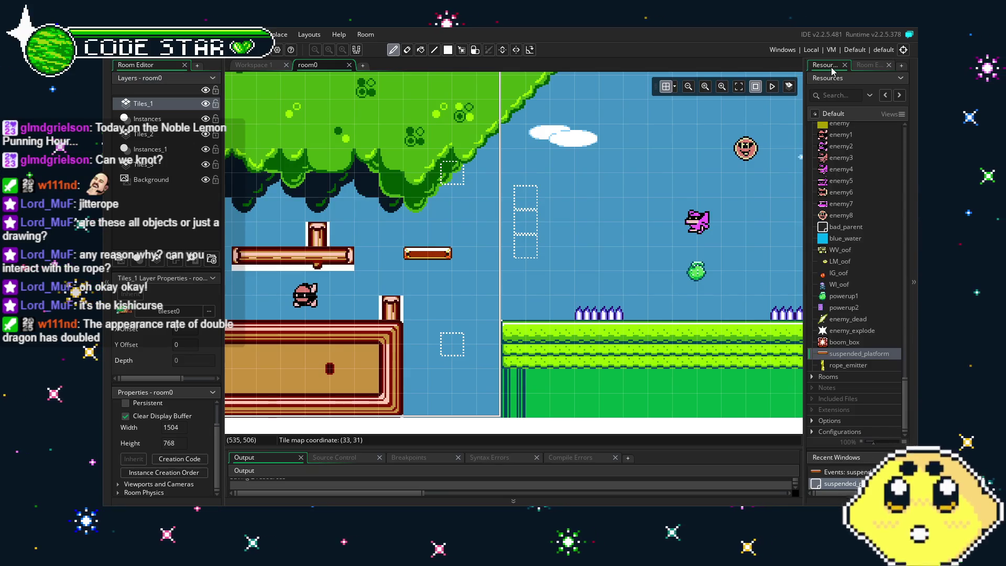
{"action": "left_click", "coordinate": [846, 355]}
Change the platform's Create code to depth=0 after checking the rope_emitter object
{"action": "double_click", "coordinate": [846, 354]}
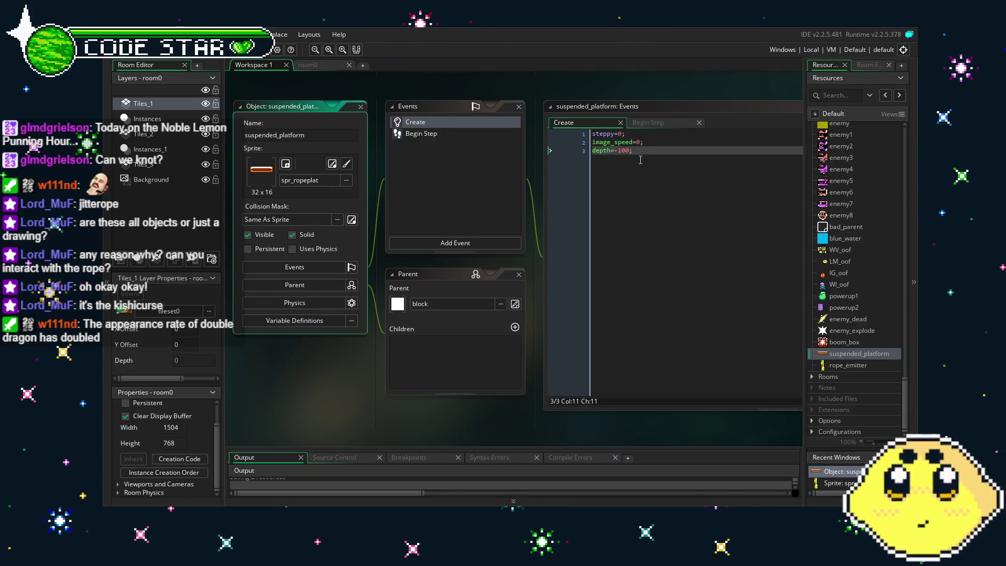
{"action": "type", "text": "0"}
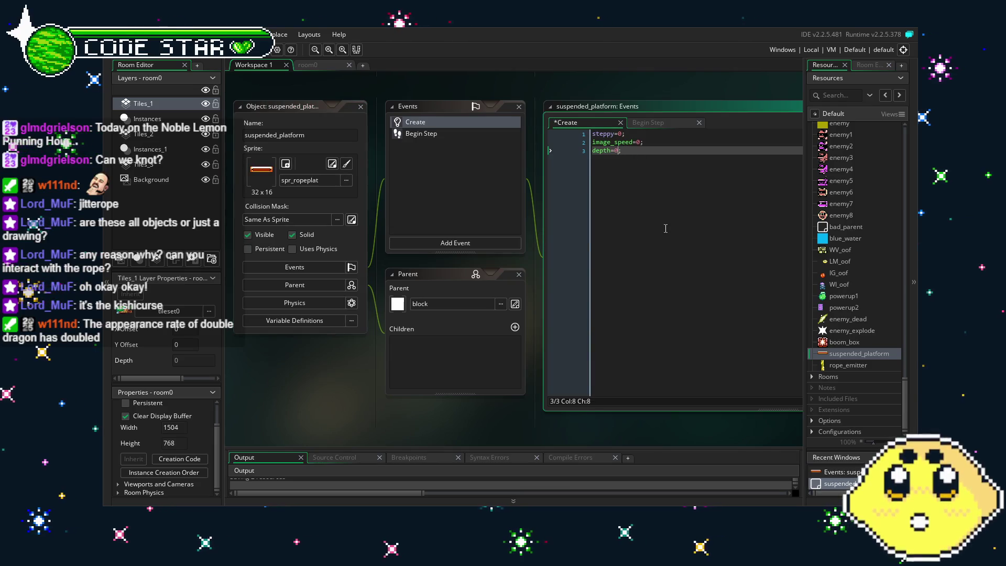
{"action": "double_click", "coordinate": [849, 367]}
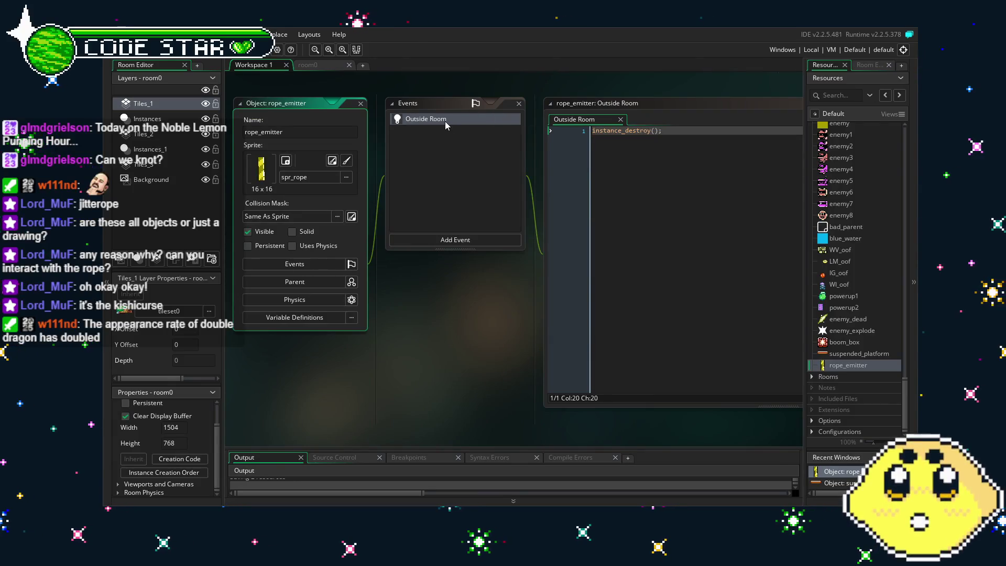
{"action": "double_click", "coordinate": [846, 354]}
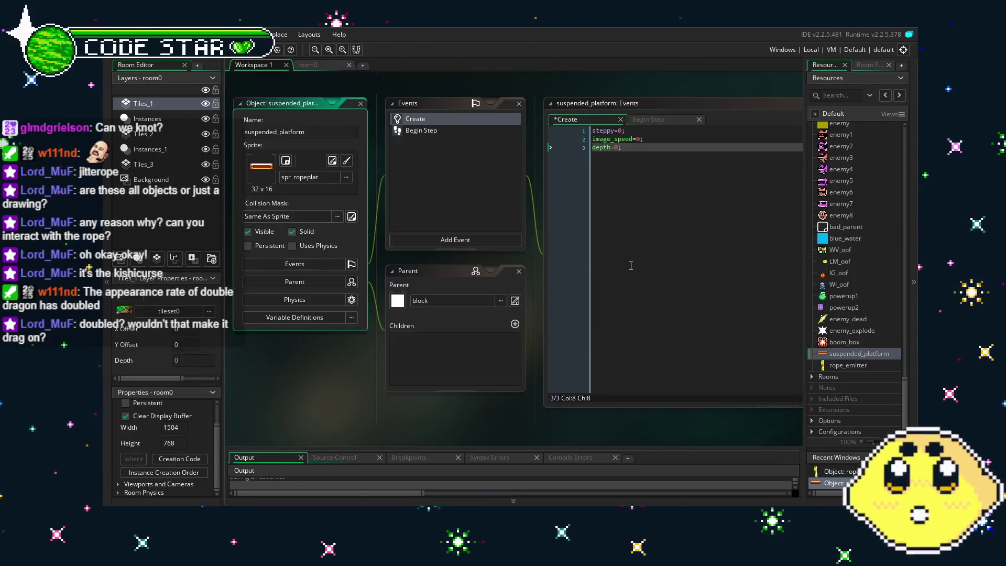
Create rope pieces at depth 100 in Begin Step, save, and run the game to test
{"action": "left_click", "coordinate": [447, 130]}
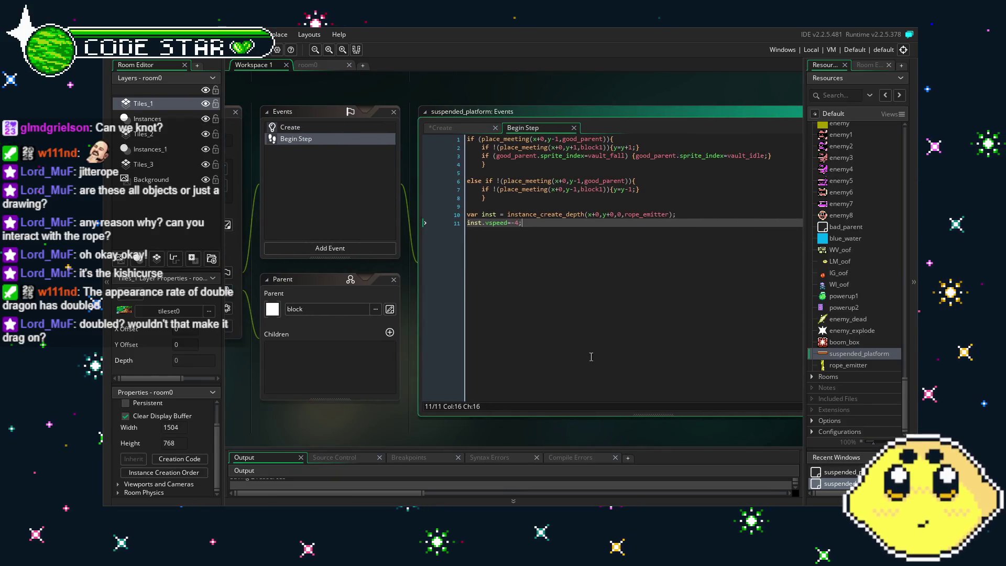
{"action": "left_click", "coordinate": [617, 214]}
{"action": "type", "text": "10"}
{"action": "left_click", "coordinate": [644, 291]}
{"action": "key", "text": "ctrl+s"}
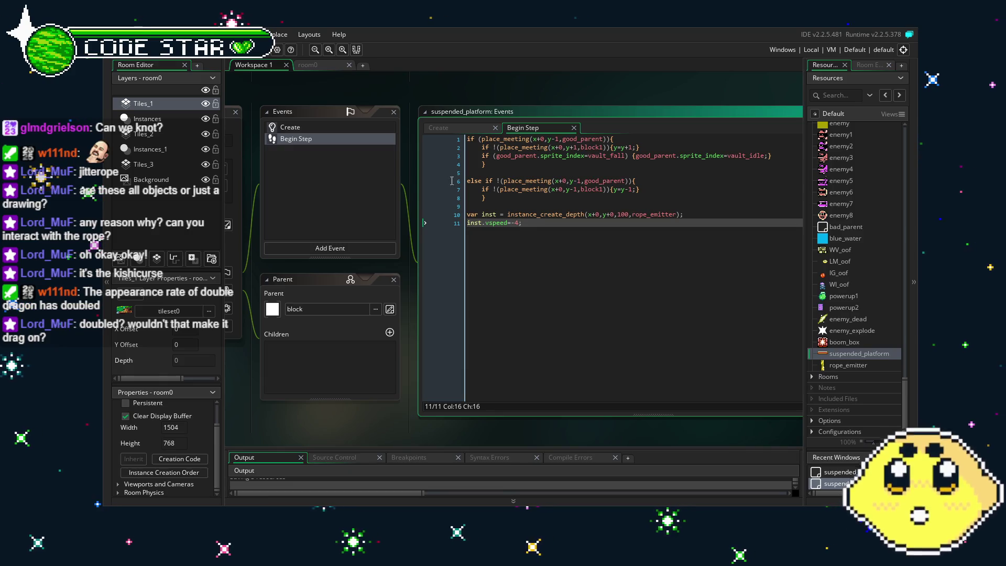
{"action": "key", "text": "F5"}
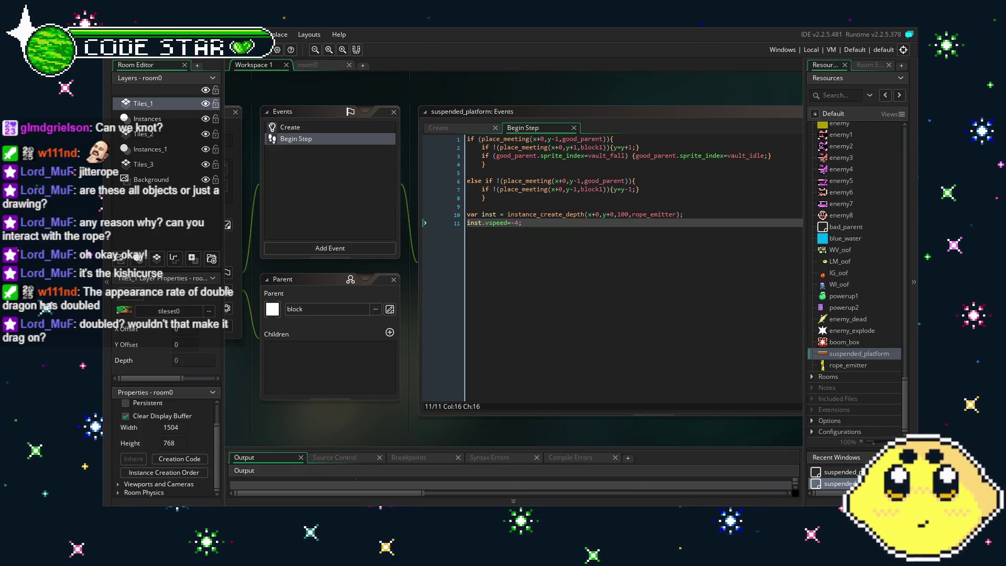
{"action": "key", "text": "Right"}
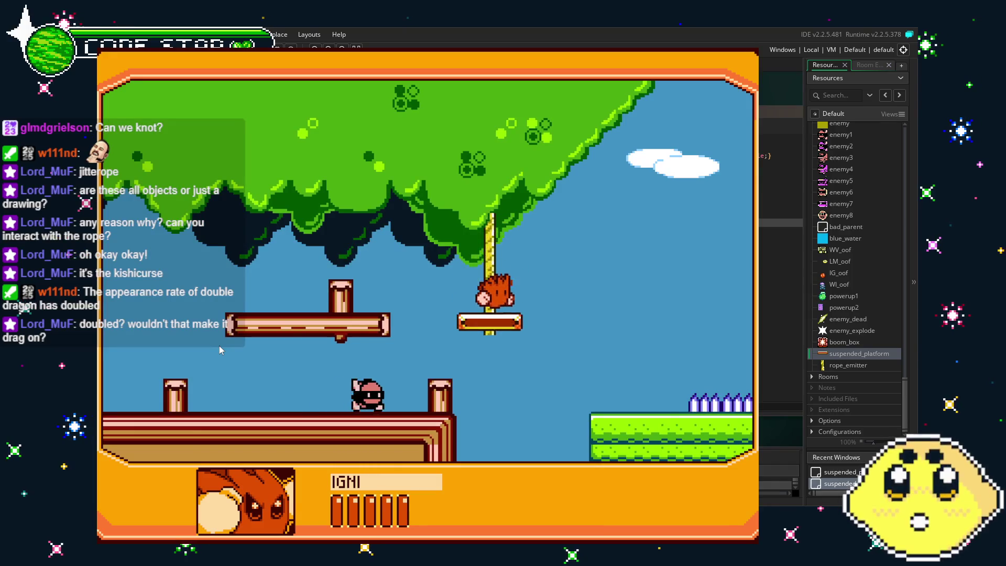
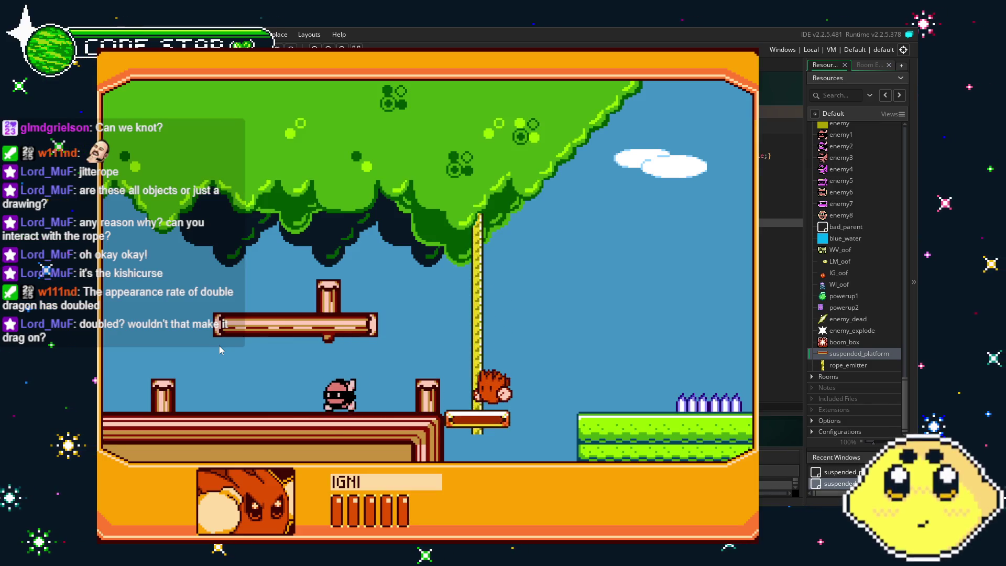
Jump the character around the rope platform, then close the running game
{"action": "key", "text": "space"}
{"action": "key", "text": "Left"}
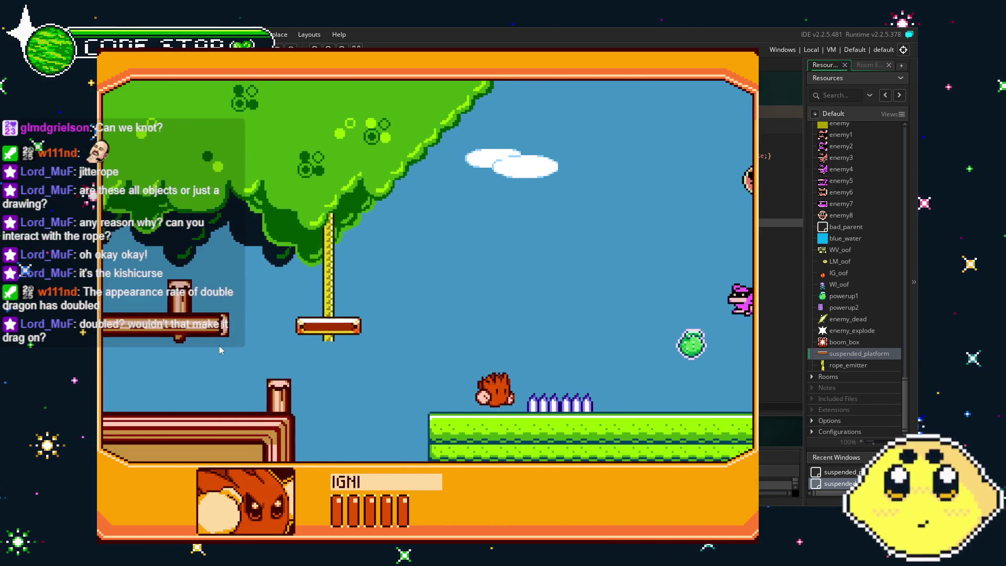
{"action": "key", "text": "space"}
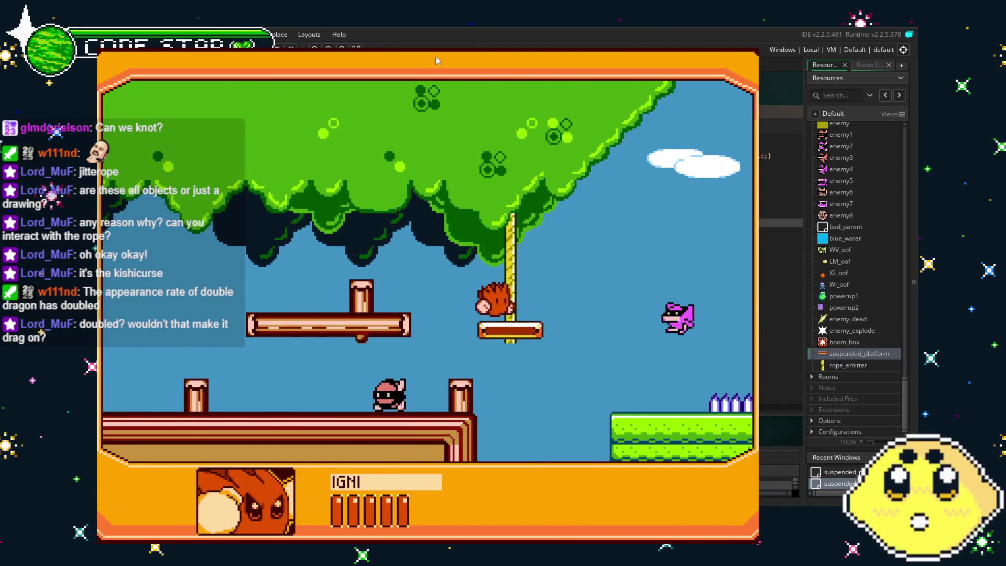
{"action": "key", "text": "Escape"}
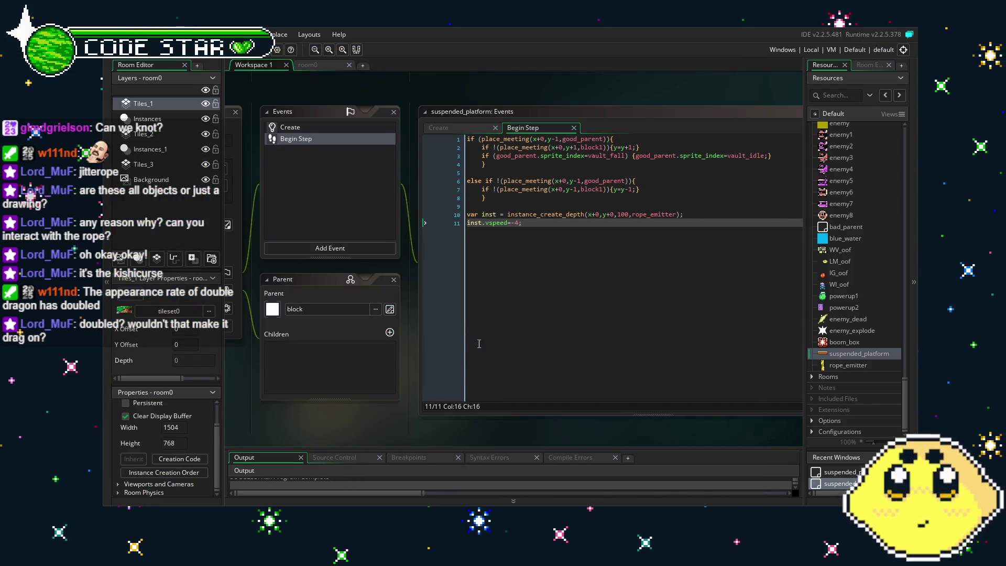
Change the Begin Step check on line 2 from y+1 to y+4
{"action": "mouse_move", "coordinate": [507, 334]}
{"action": "left_mouse_down"}
{"action": "mouse_move", "coordinate": [528, 335]}
{"action": "mouse_move", "coordinate": [517, 334]}
{"action": "left_mouse_up"}
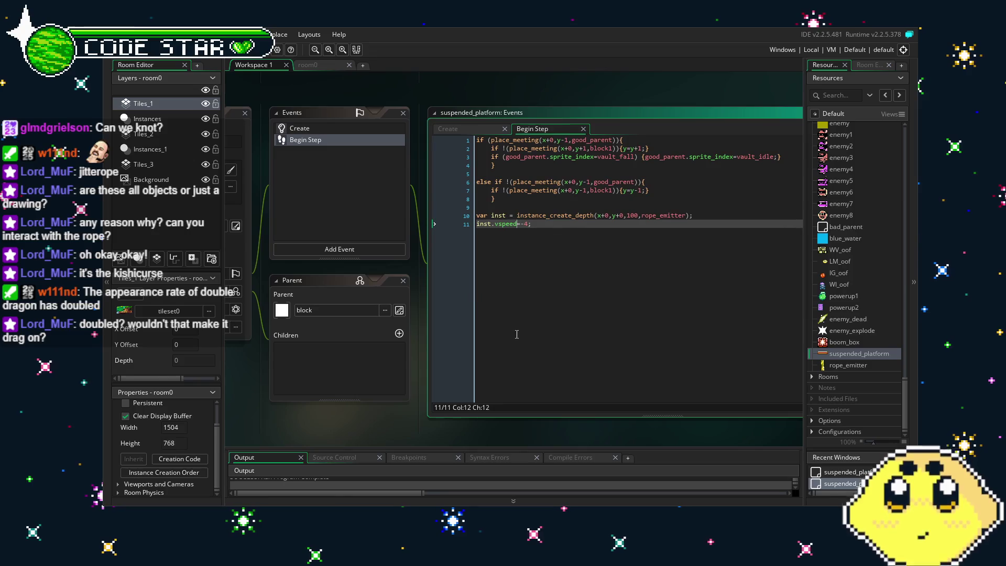
{"action": "left_click", "coordinate": [587, 149]}
{"action": "left_click", "coordinate": [605, 304]}
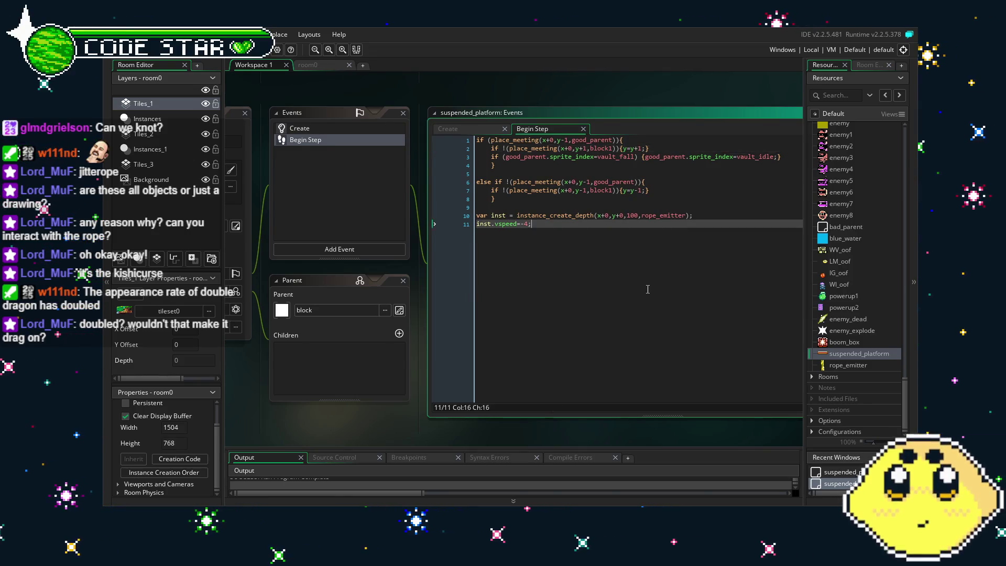
{"action": "left_click", "coordinate": [543, 163]}
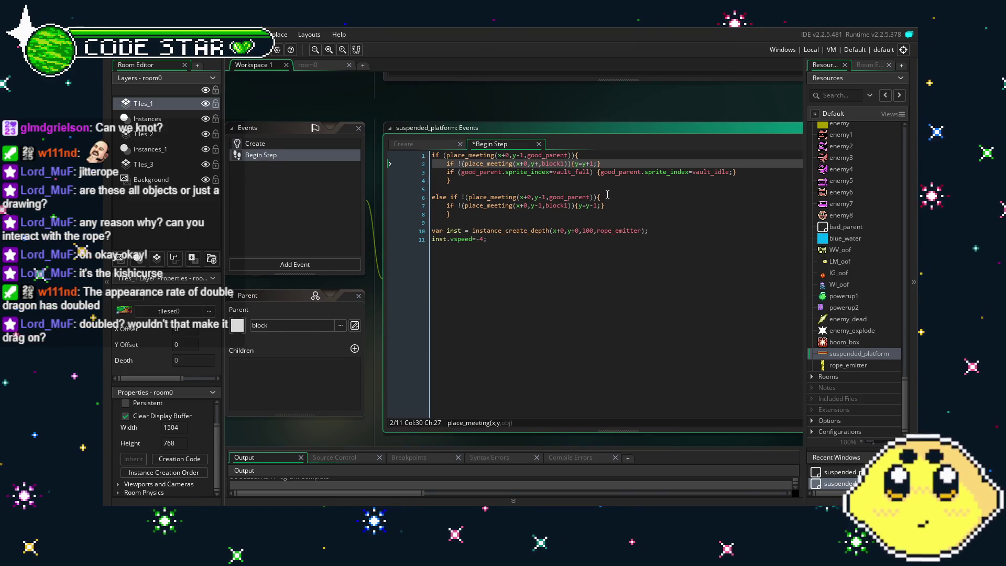
{"action": "type", "text": "4,"}
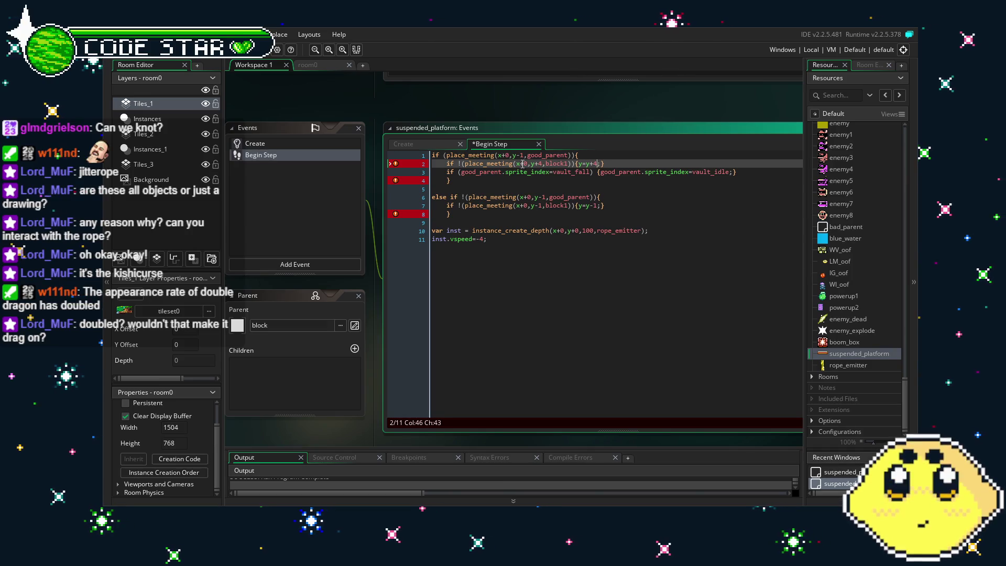
Change the y-1 checks on lines 6 and 7 to y-2, then save and run with F5
{"action": "left_click", "coordinate": [524, 155]}
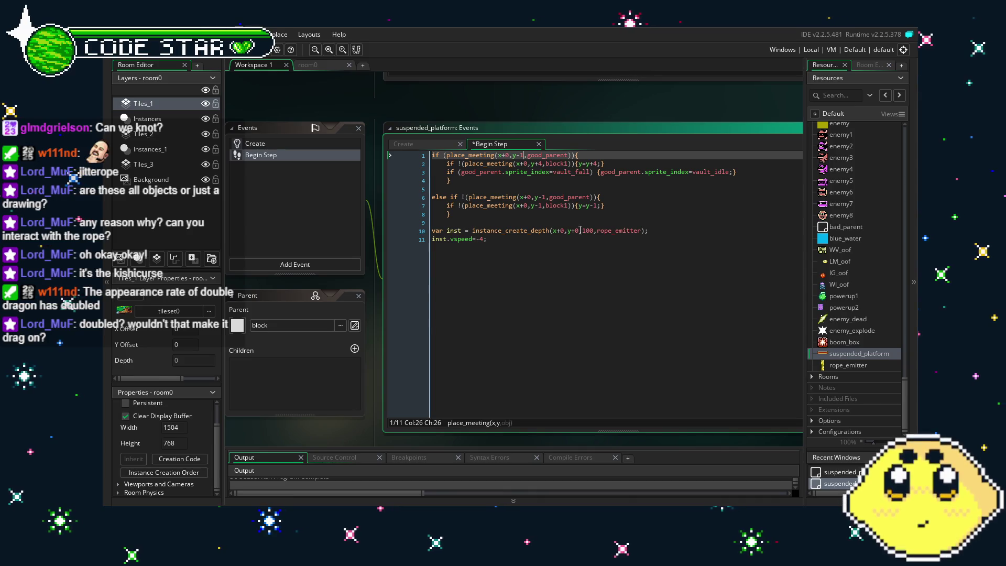
{"action": "left_click", "coordinate": [541, 206]}
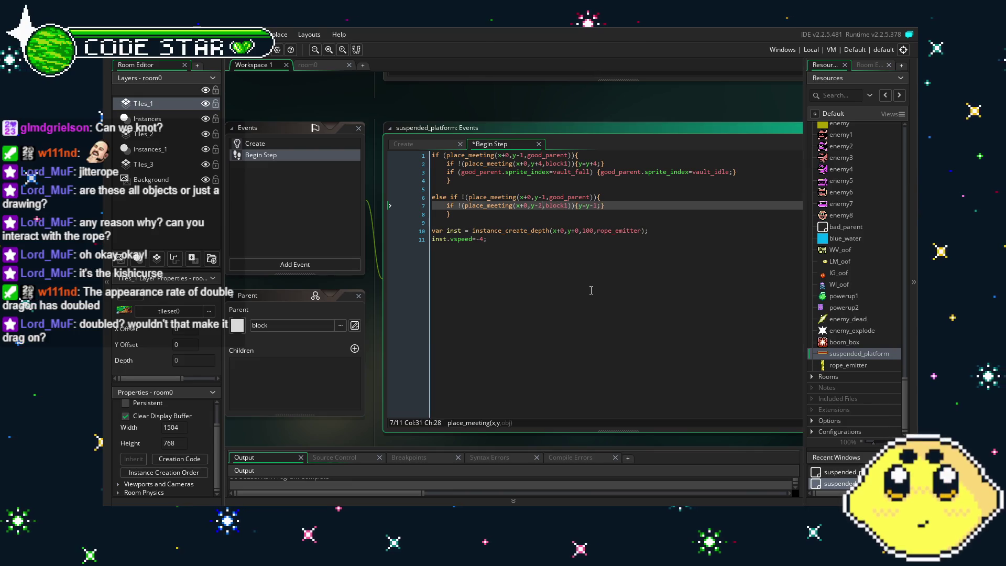
{"action": "key", "text": "Up"}
{"action": "key", "text": "Right"}
{"action": "key", "text": "Down"}
{"action": "key", "text": "Right"}
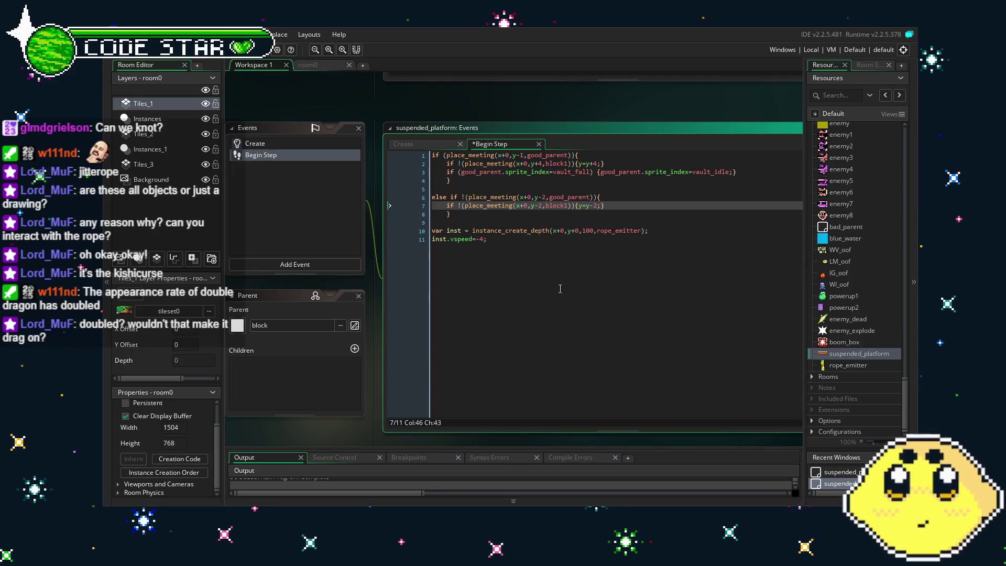
{"action": "key", "text": "F5"}
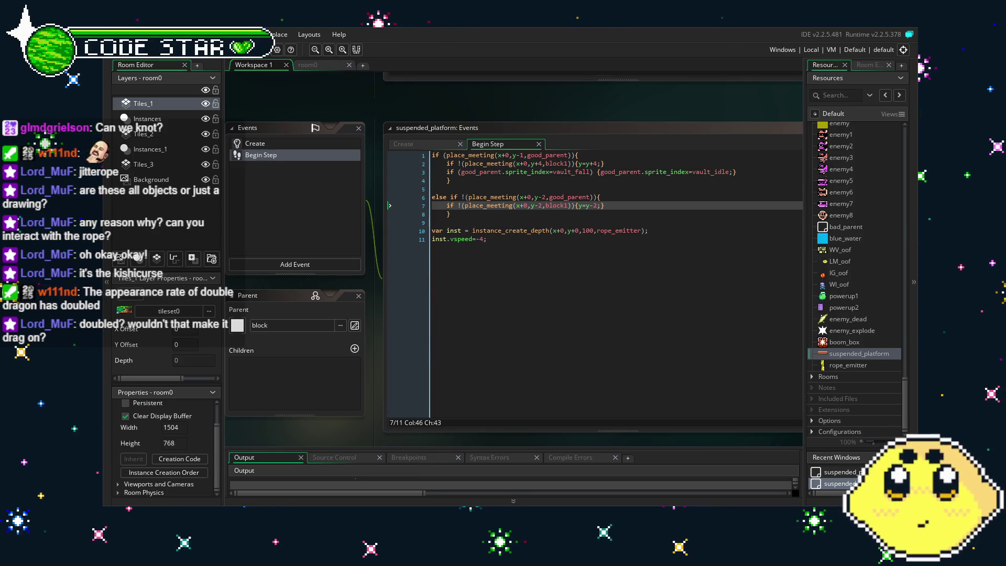
Walk the character left and right to test, then close the game
{"action": "key", "text": "Left"}
{"action": "key", "text": "Right"}
{"action": "key", "text": "Right"}
{"action": "key", "text": "Left"}
{"action": "key", "text": "Escape"}
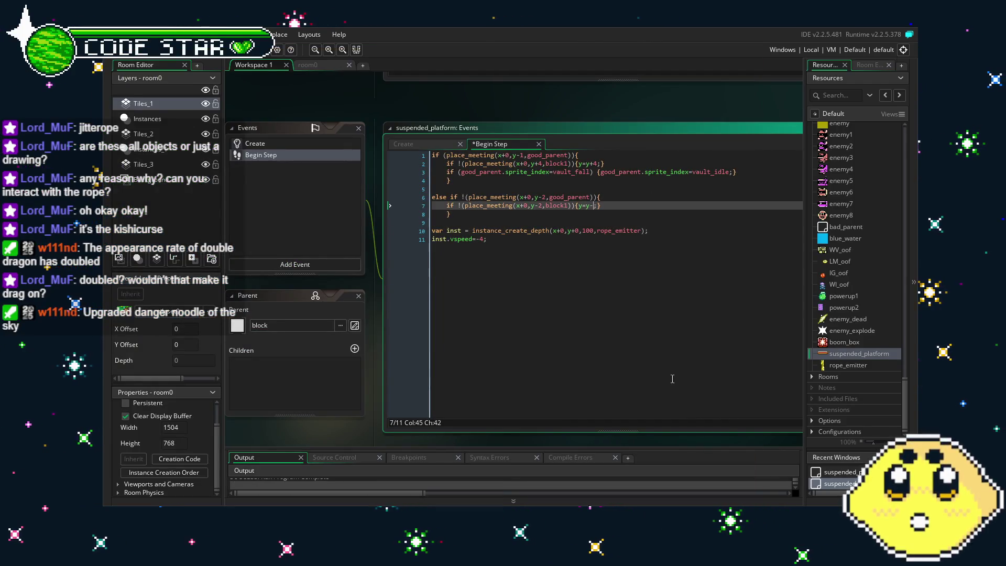
Undo the edits back to y+1 and y-1, save with Ctrl+S, and run with F5
{"action": "key", "text": "ctrl+z"}
{"action": "key", "text": "ctrl+z"}
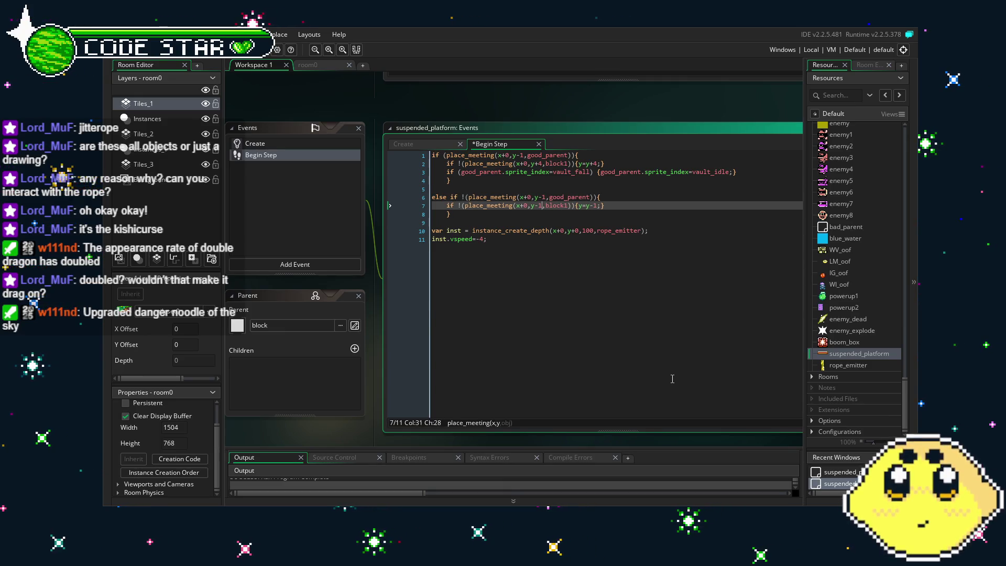
{"action": "key", "text": "ctrl+z"}
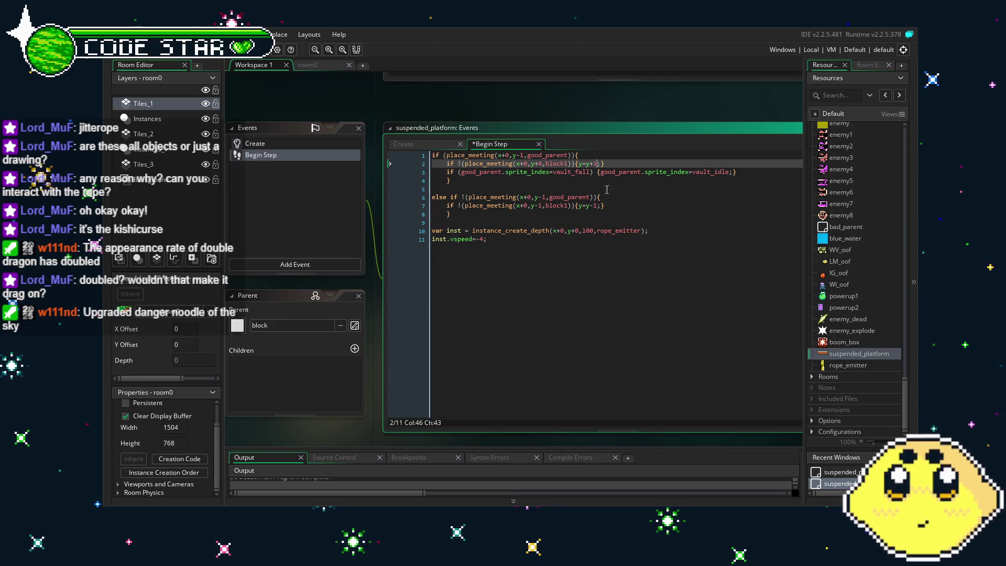
{"action": "key", "text": "ctrl+z"}
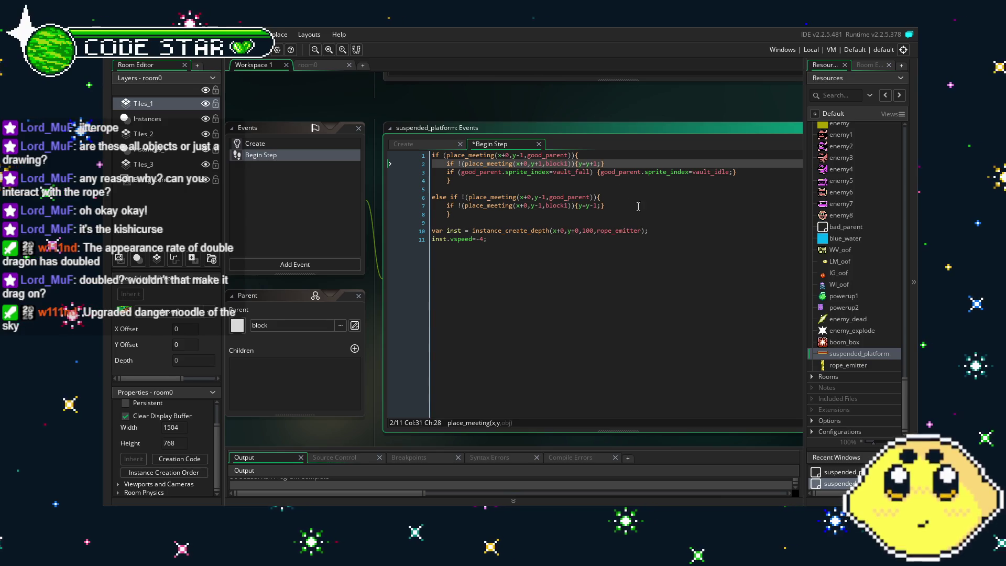
{"action": "left_click", "coordinate": [674, 282]}
{"action": "key", "text": "ctrl+s"}
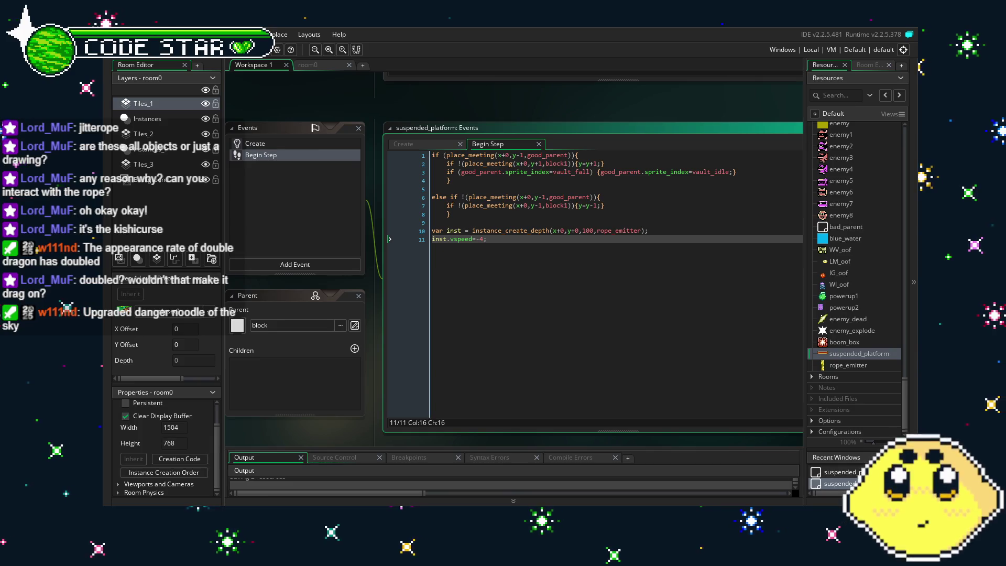
{"action": "key", "text": "F5"}
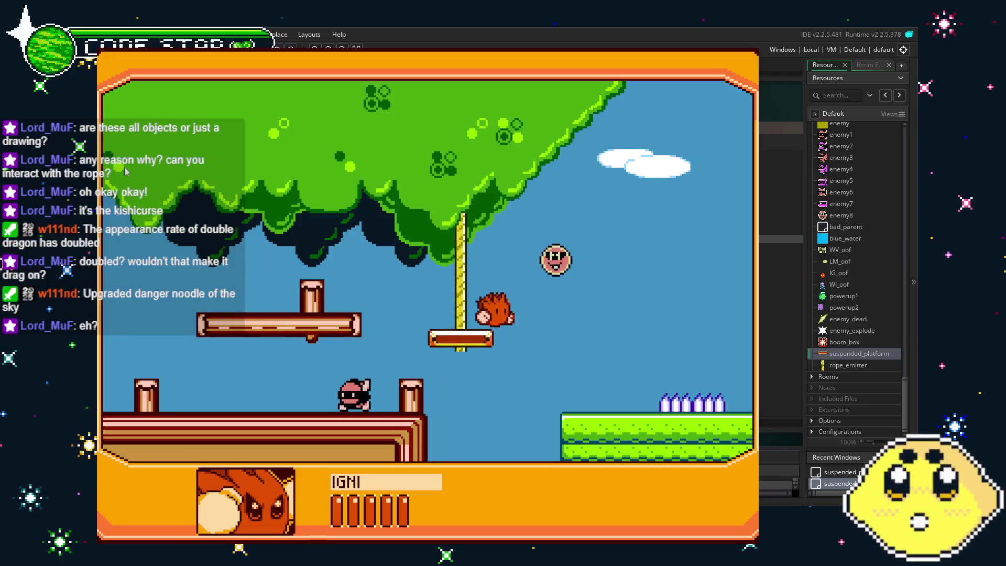
Walk and jump the spiky character onto the descending rope platform and ride it down
{"action": "key", "text": "Right"}
{"action": "key", "text": "Left"}
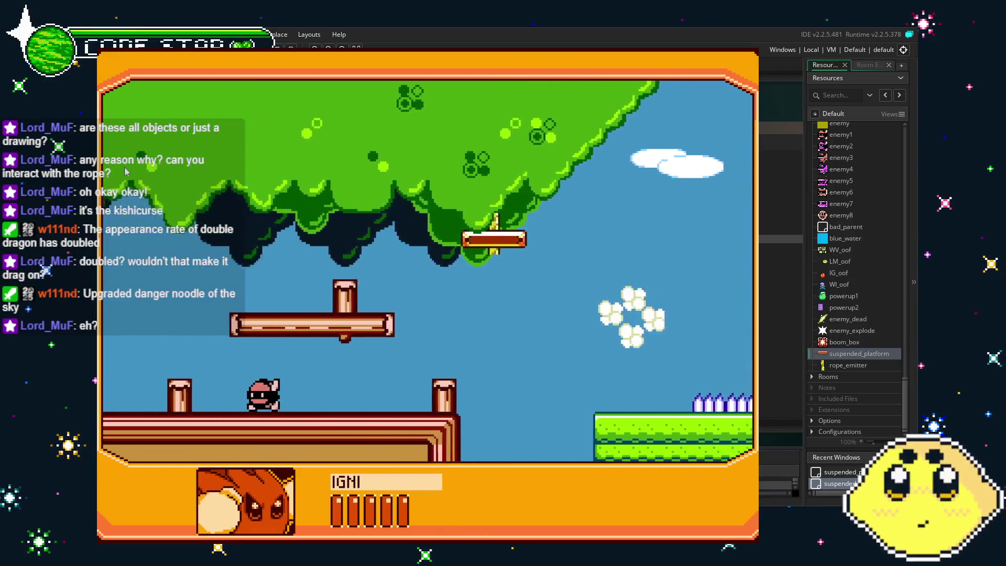
{"action": "key", "text": "Right"}
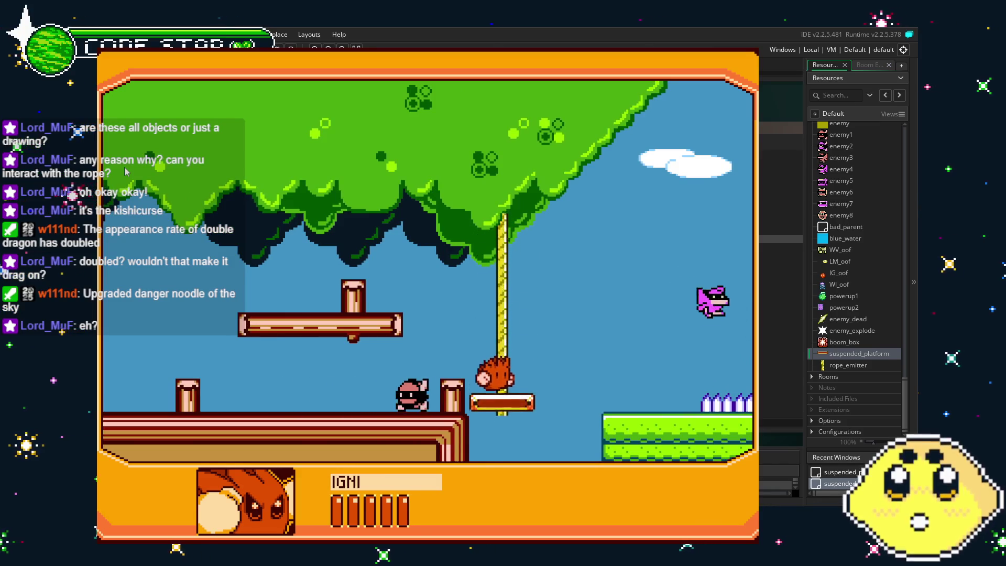
{"action": "key", "text": "Right"}
{"action": "key", "text": "Right"}
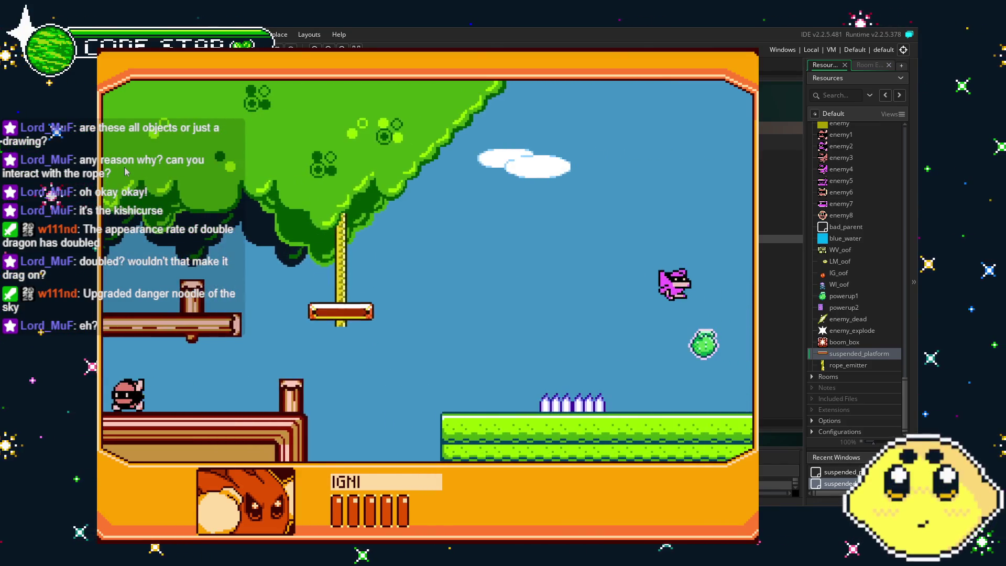
{"action": "key", "text": "Left"}
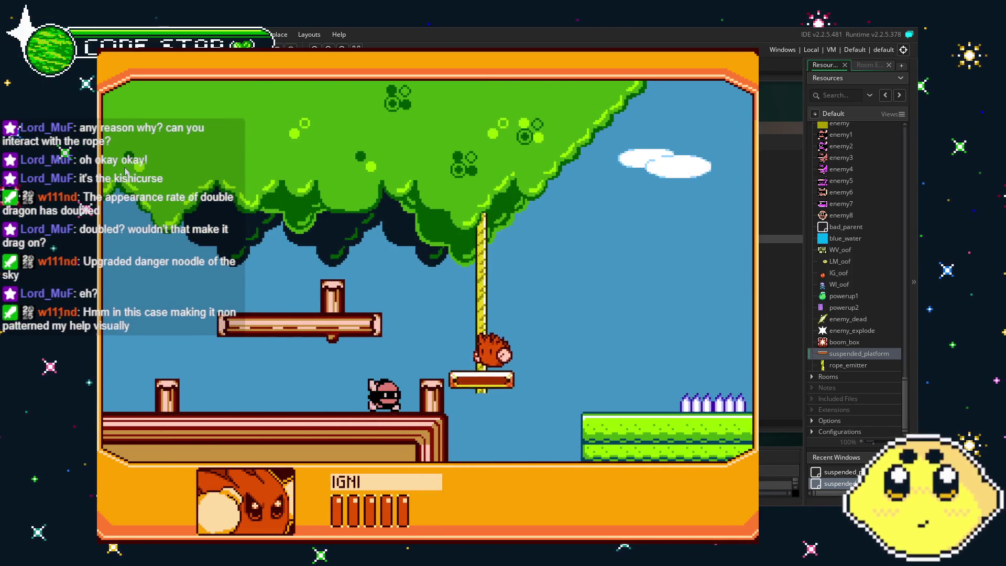
{"action": "key", "text": "Right"}
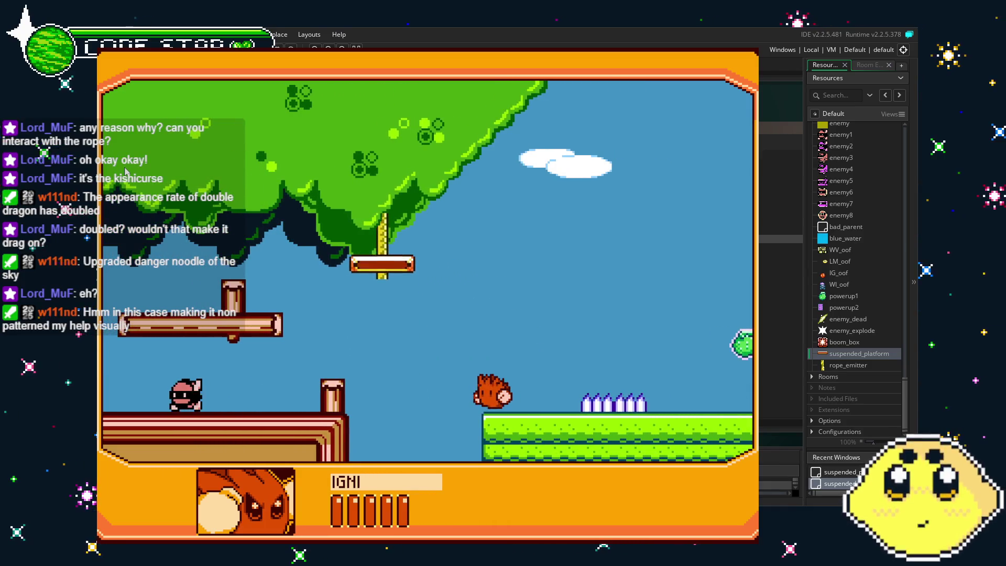
{"action": "key", "text": "space"}
{"action": "key", "text": "Left"}
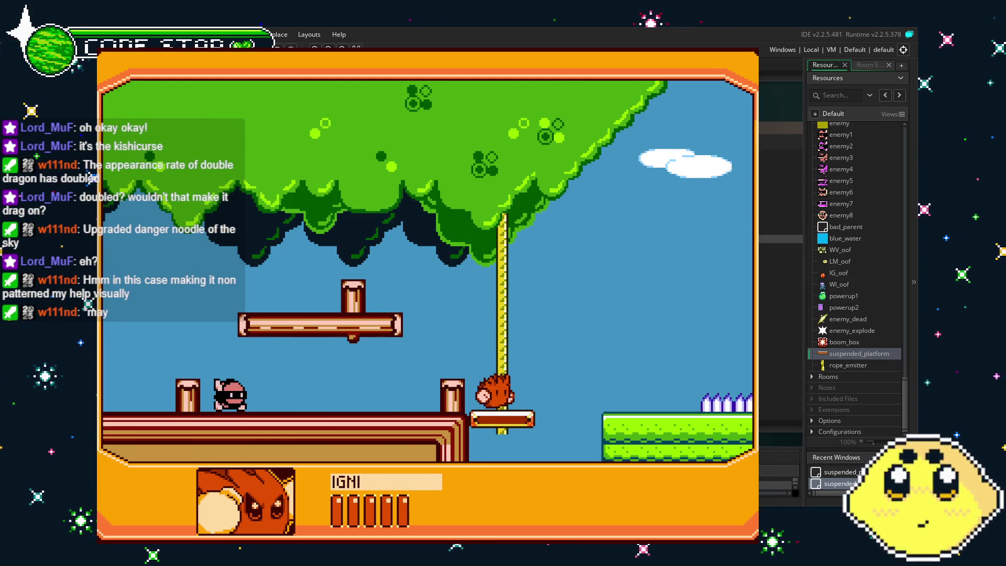
{"action": "scroll", "coordinate": [879, 289], "scroll_direction": "up", "scroll_amount": 2}
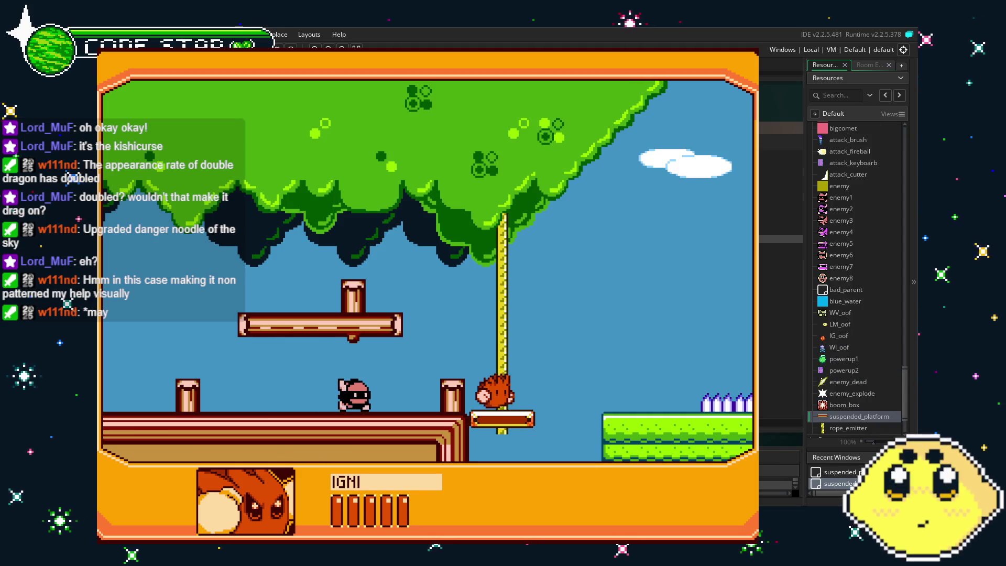
Close the running game and open the spr_rope sprite
{"action": "key", "text": "Escape"}
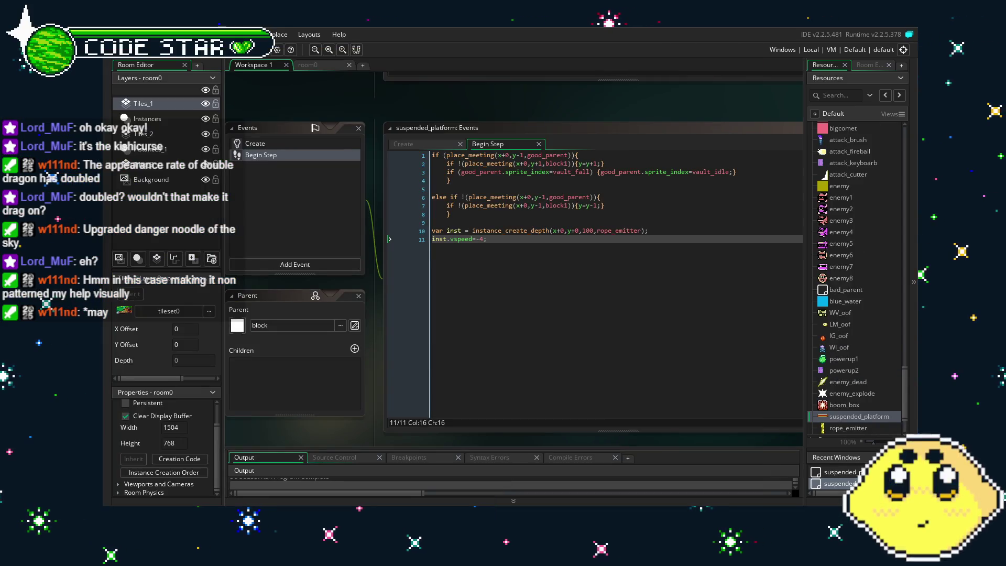
{"action": "scroll", "coordinate": [859, 277], "scroll_direction": "down", "scroll_amount": 15}
{"action": "scroll", "coordinate": [840, 268], "scroll_direction": "up", "scroll_amount": 1}
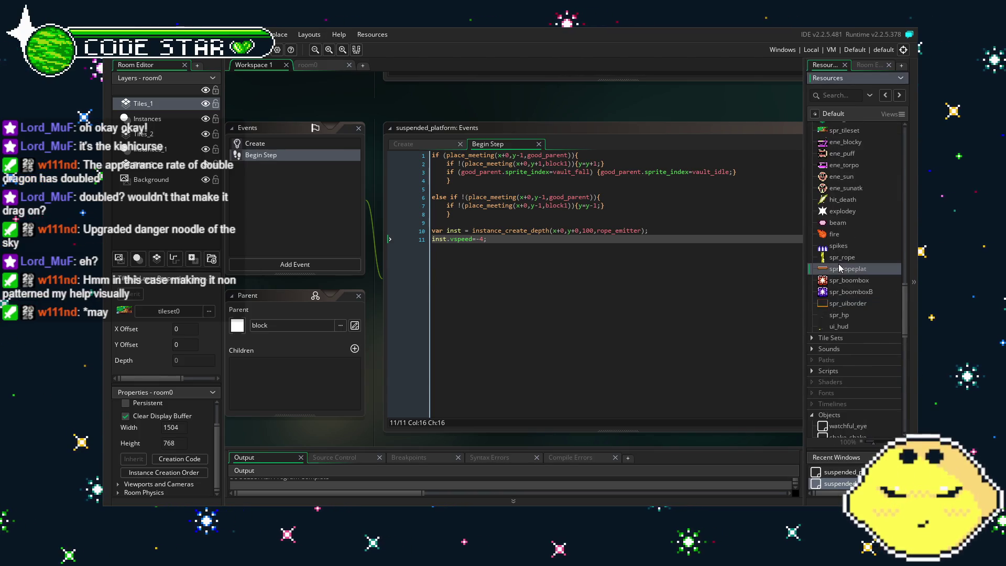
{"action": "double_click", "coordinate": [840, 268]}
{"action": "double_click", "coordinate": [841, 258]}
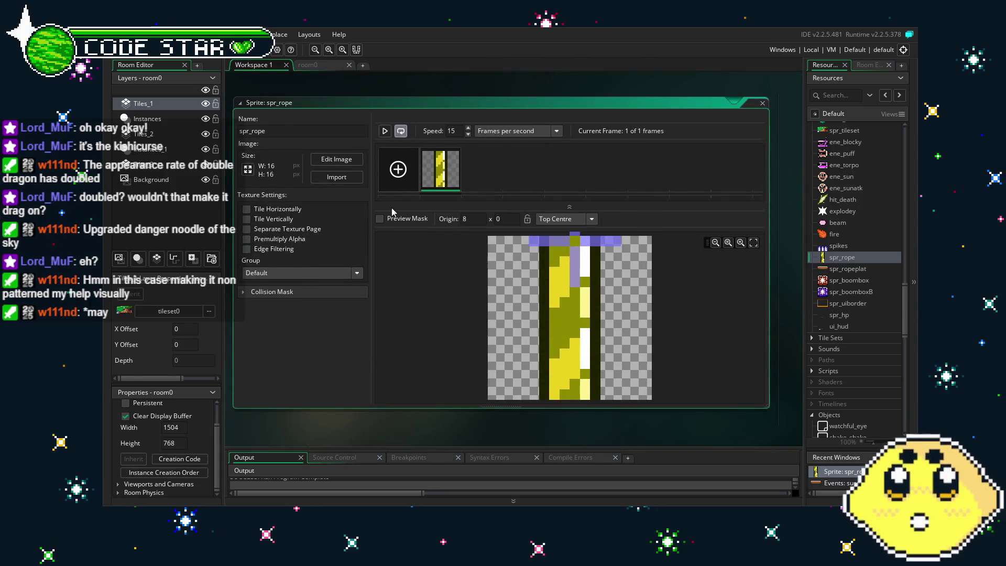
Swap the rope's olive pixels to yellow with the colour swap tool, then run the game
{"action": "double_click", "coordinate": [441, 168]}
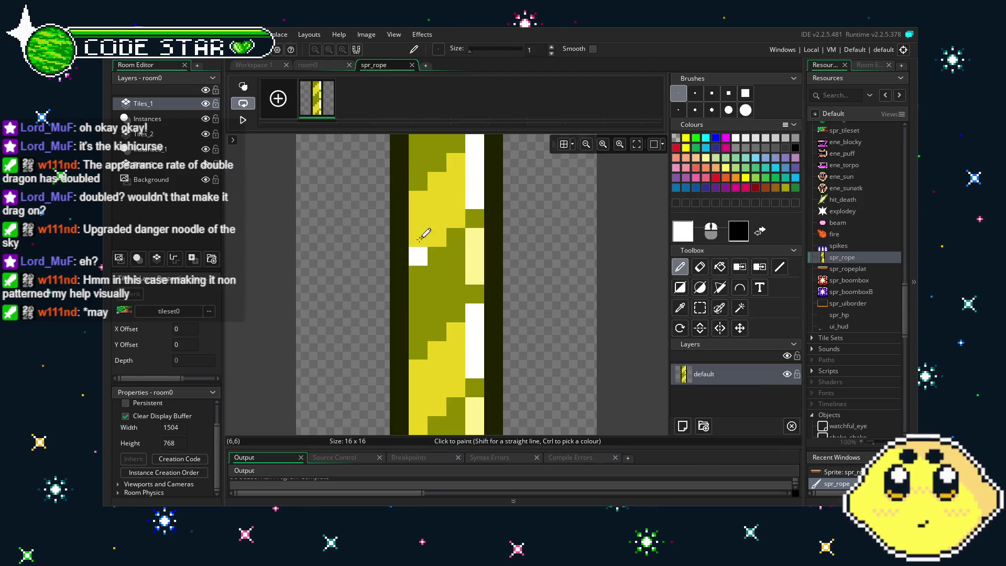
{"action": "key", "text": "shift+f"}
{"action": "left_click", "coordinate": [436, 164]}
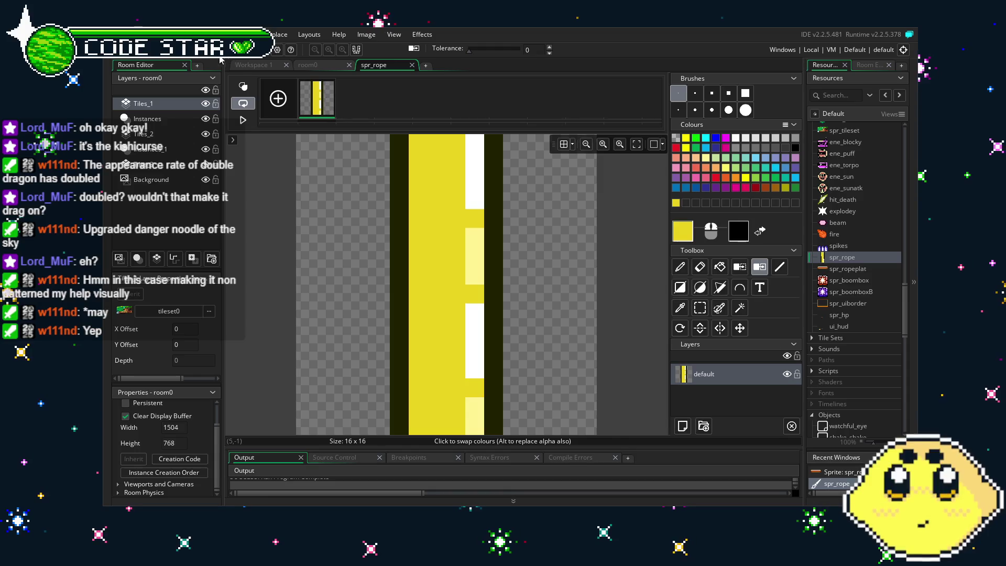
{"action": "left_click", "coordinate": [412, 65]}
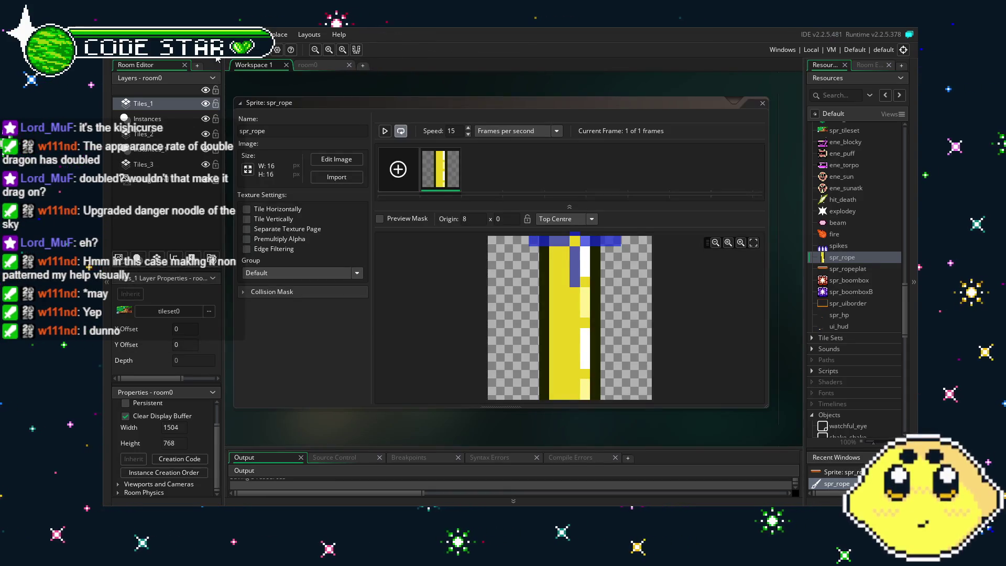
{"action": "key", "text": "F5"}
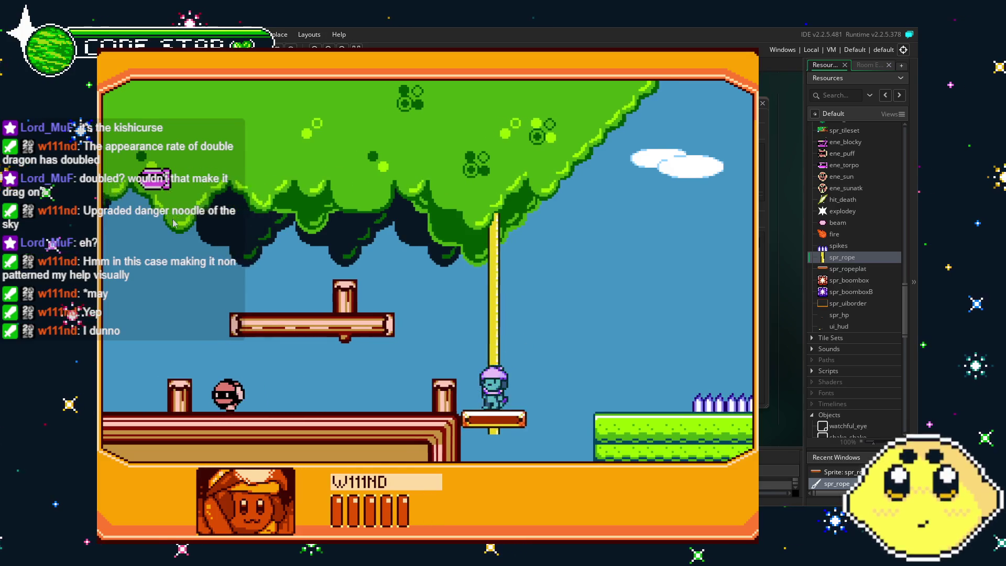
{"action": "key", "text": "z"}
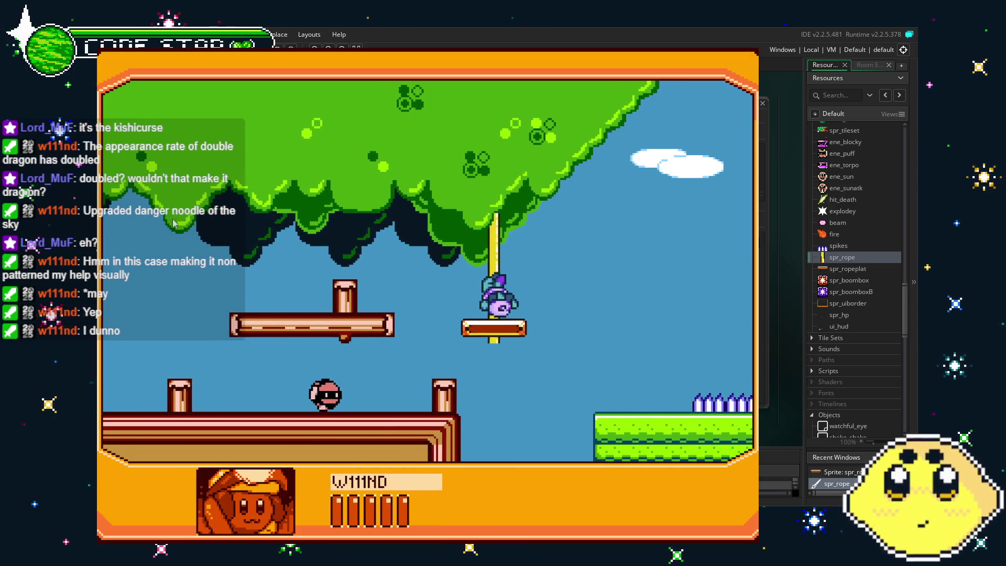
{"action": "key", "text": "Right"}
{"action": "key", "text": "z"}
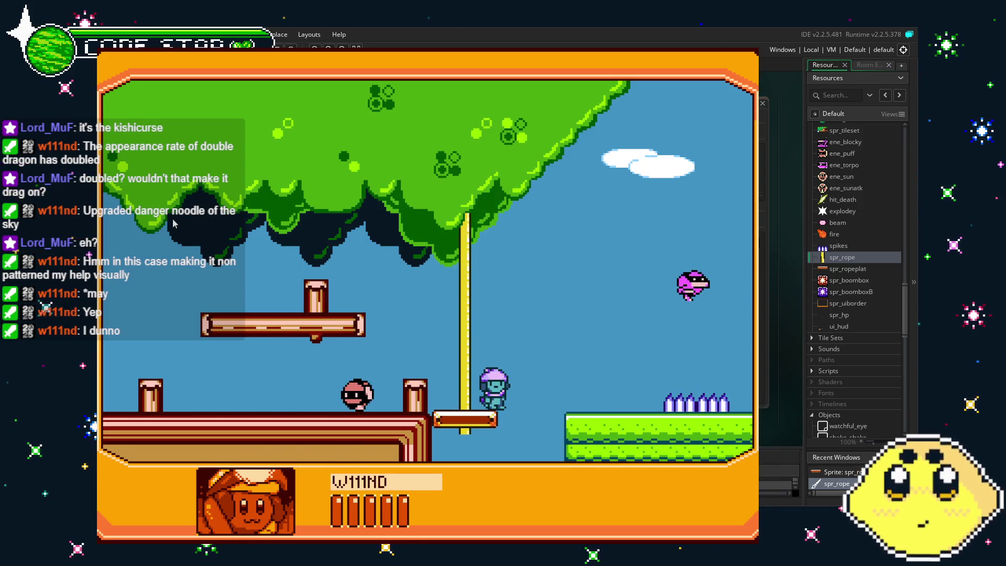
{"action": "key", "text": "z"}
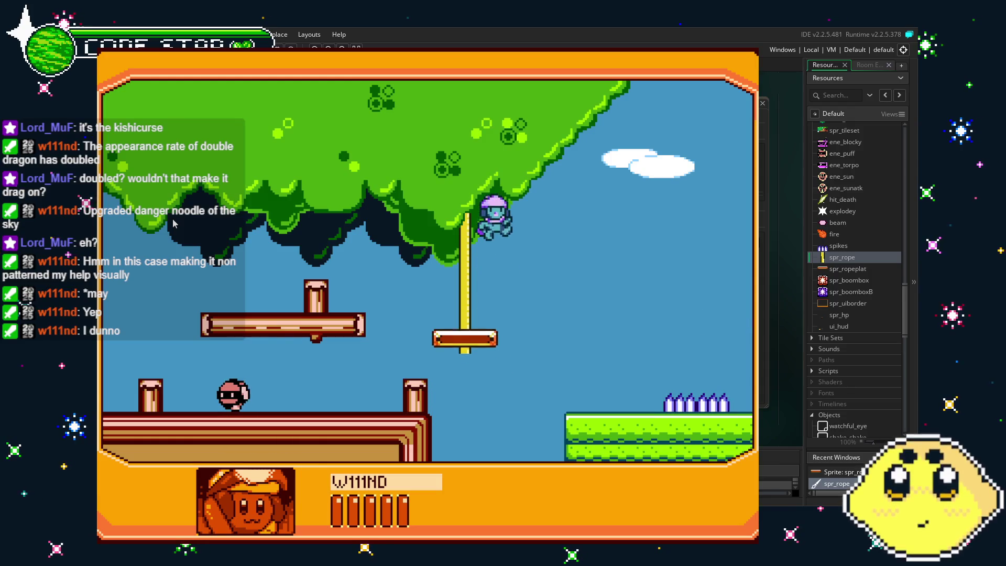
{"action": "key", "text": "Left"}
{"action": "key", "text": "Right"}
{"action": "key", "text": "x"}
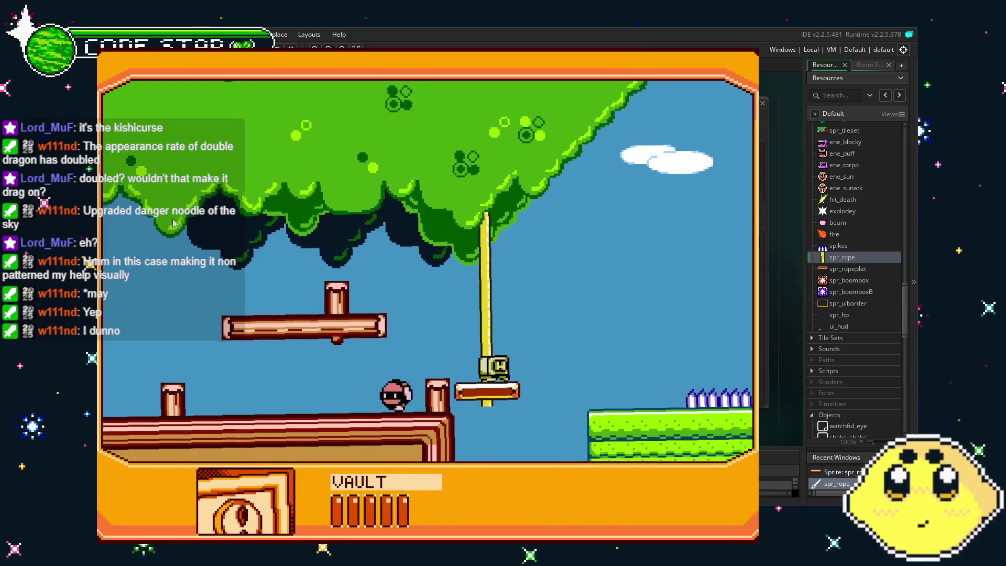
{"action": "key", "text": "Left"}
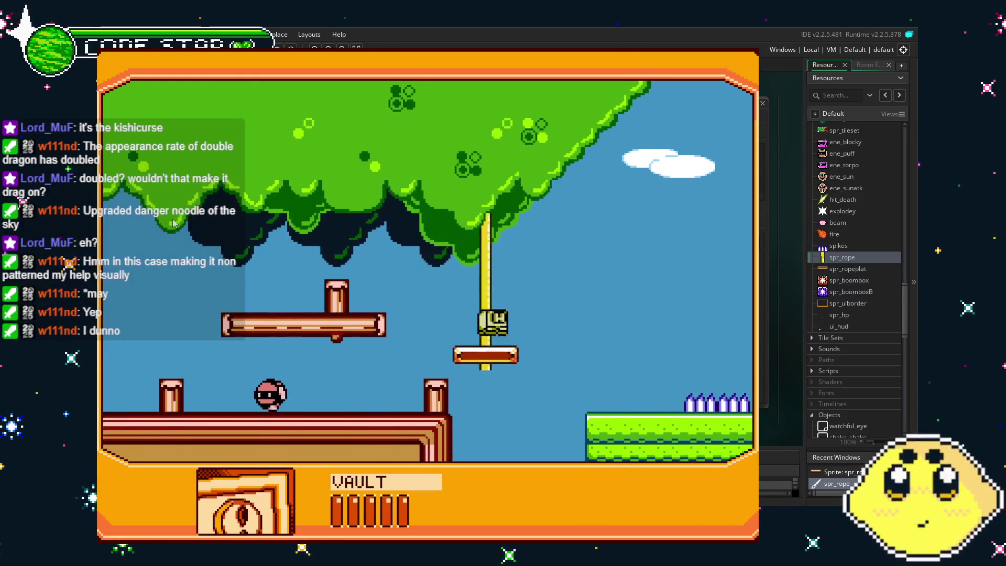
{"action": "key", "text": "Right"}
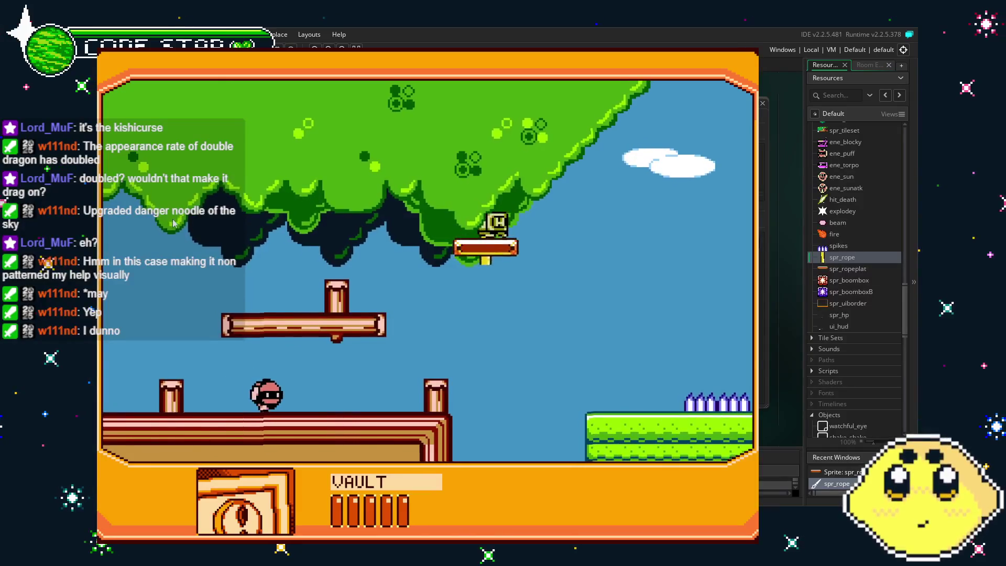
{"action": "key", "text": "Right"}
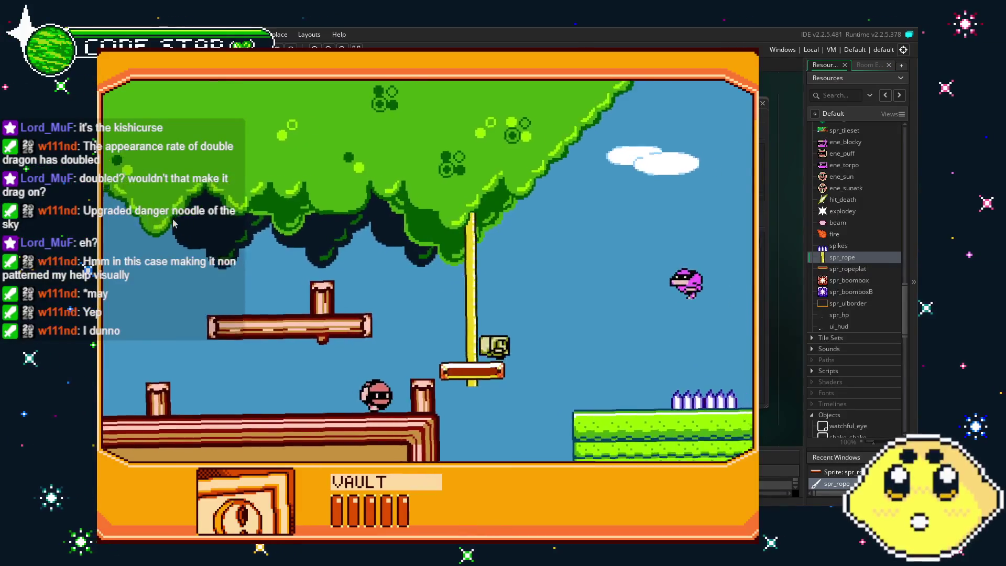
{"action": "key", "text": "Left"}
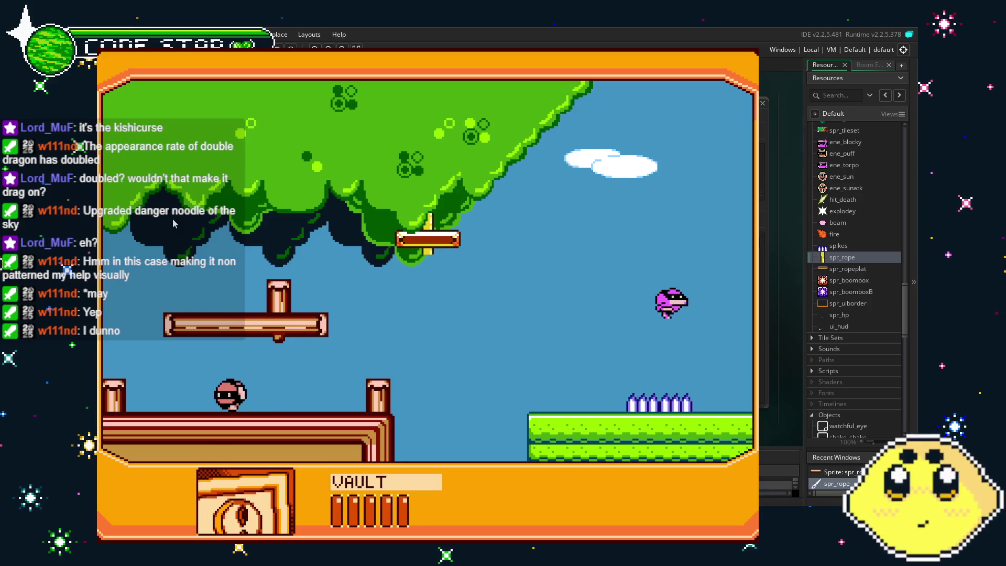
{"action": "key", "text": "Escape"}
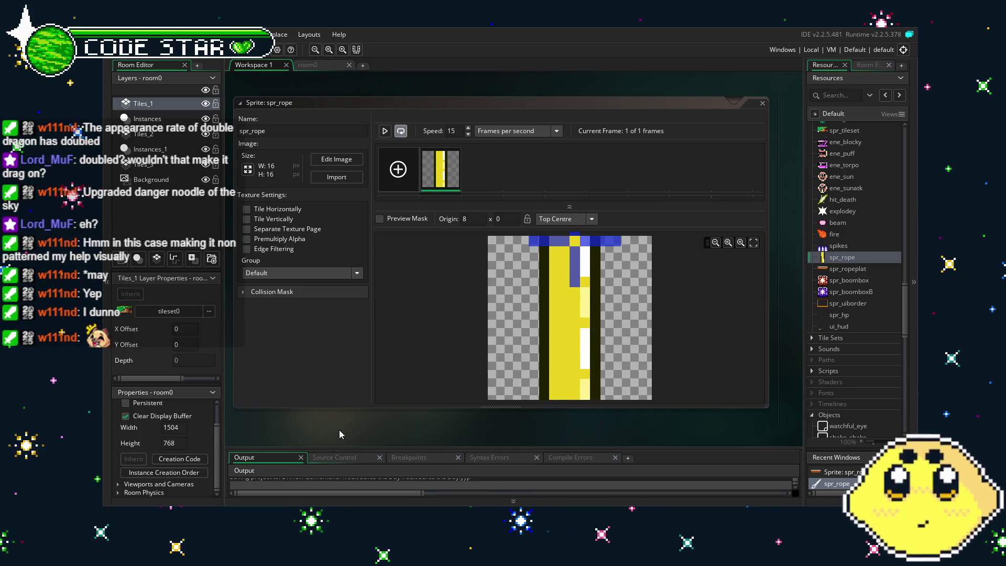
Switch to room0 and back to Workspace 1, then open rope_emitter from Objects
{"action": "left_click_drag", "start_coordinate": [340, 434], "coordinate": [361, 434]}
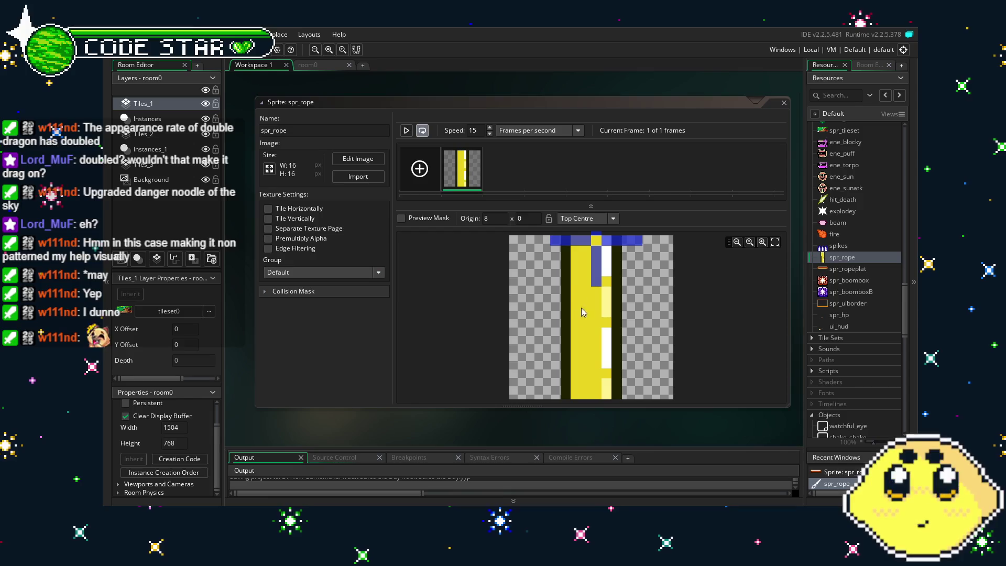
{"action": "left_click", "coordinate": [309, 65]}
{"action": "left_click", "coordinate": [258, 66]}
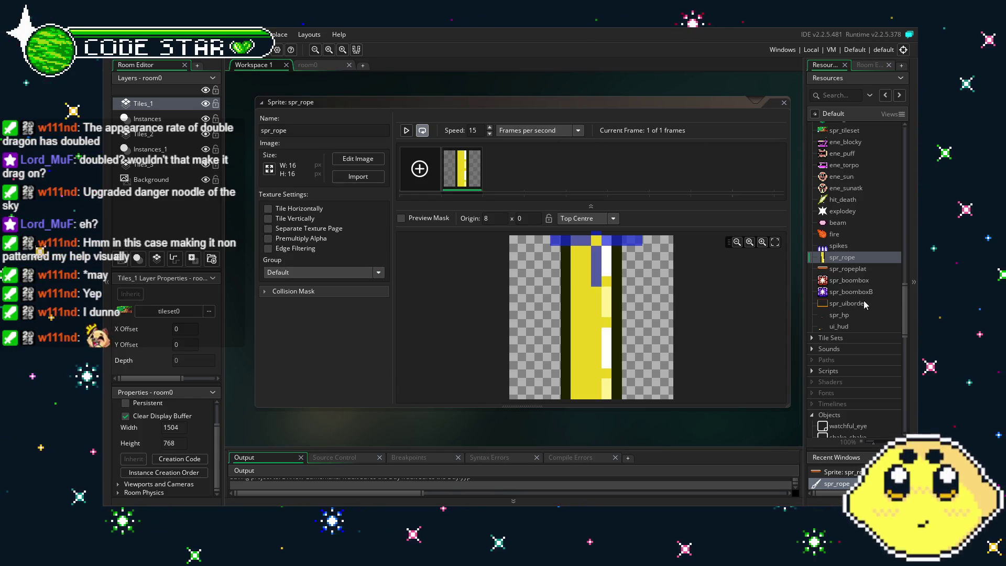
{"action": "scroll", "coordinate": [856, 269], "scroll_direction": "down", "scroll_amount": 8}
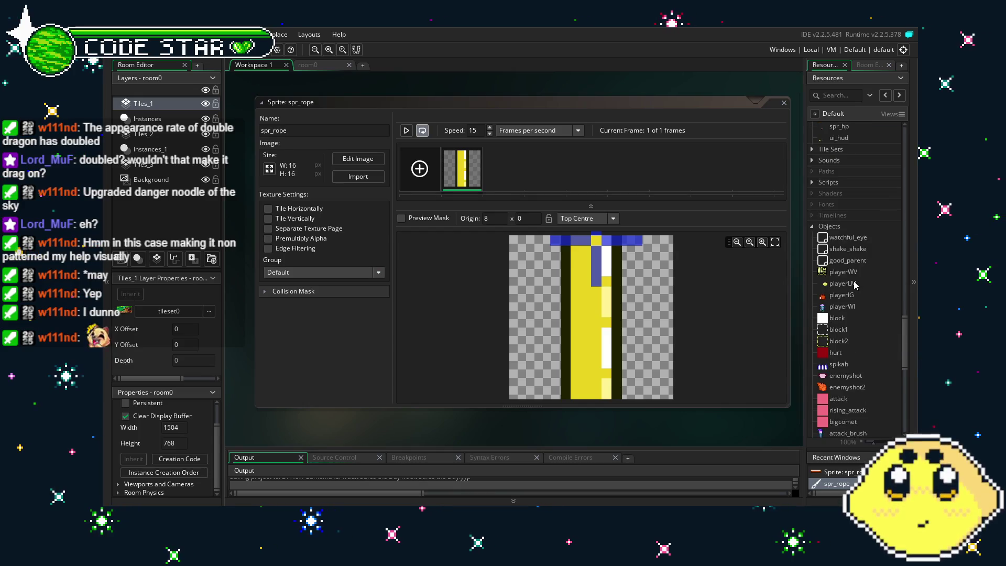
{"action": "scroll", "coordinate": [843, 307], "scroll_direction": "down", "scroll_amount": 8}
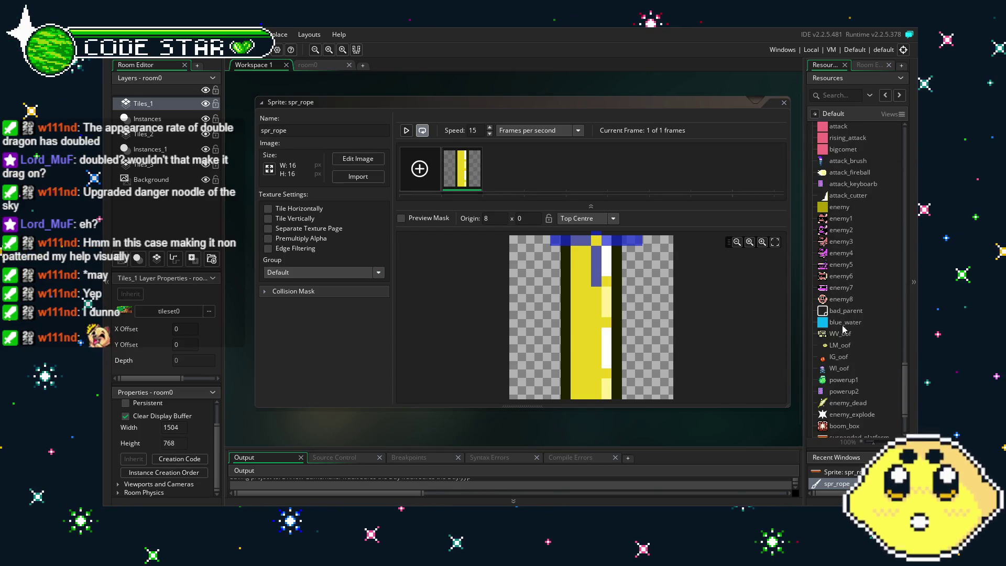
{"action": "double_click", "coordinate": [845, 365]}
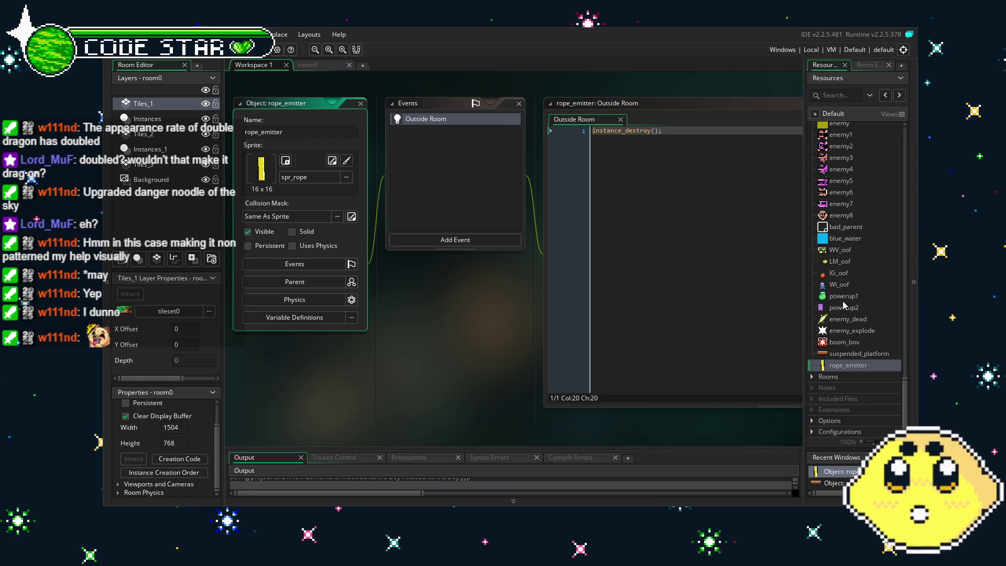
In suspended_platform's Begin Step, change line 11 to inst.y=y-10, save, and run the game
{"action": "double_click", "coordinate": [866, 354]}
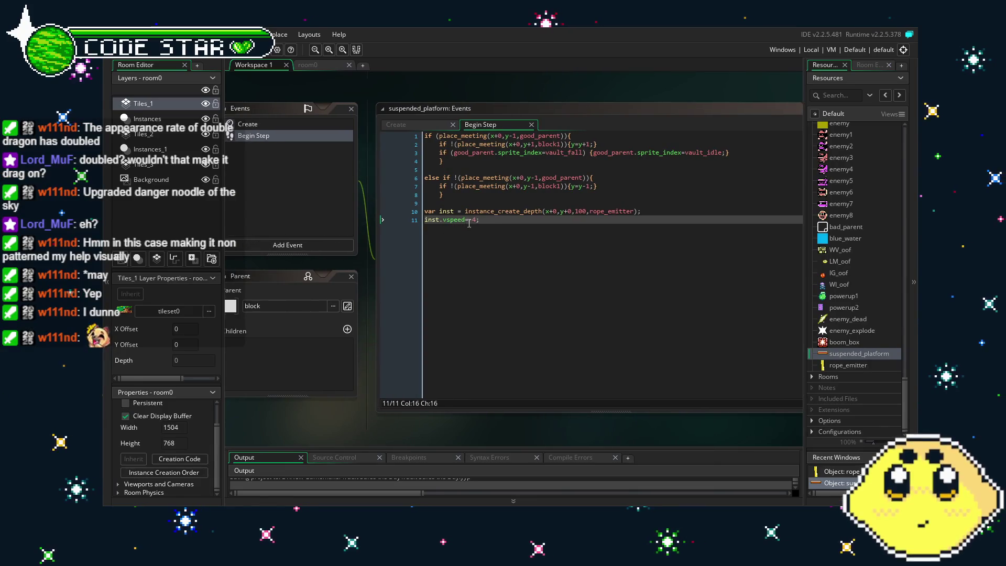
{"action": "left_click_drag", "start_coordinate": [481, 220], "coordinate": [445, 221]}
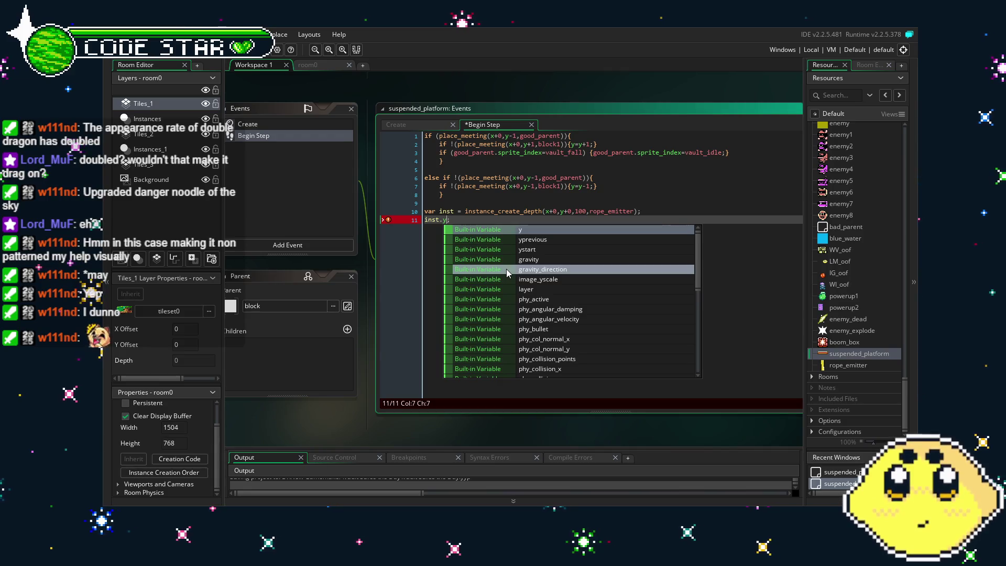
{"action": "type", "text": "=y-1"}
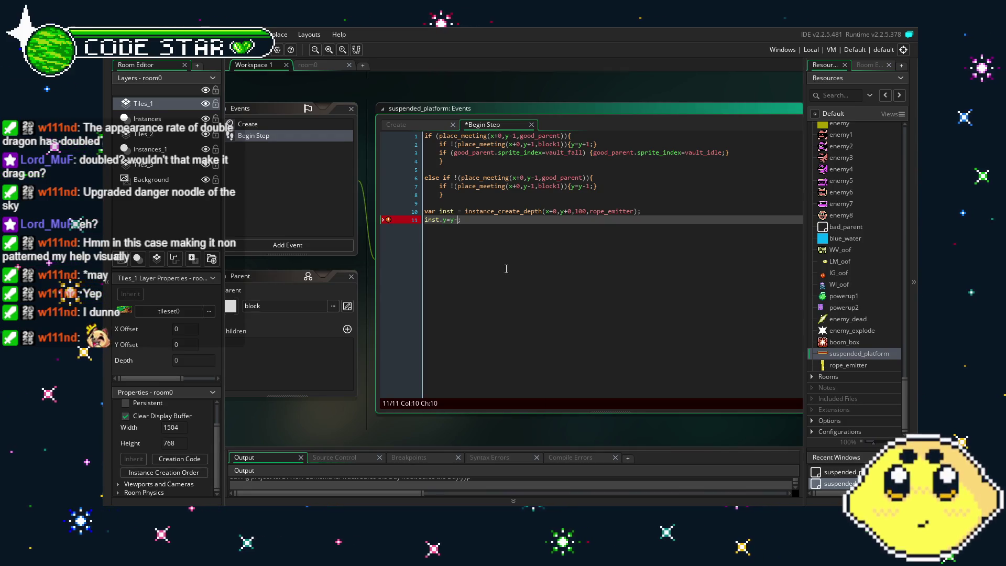
{"action": "type", "text": "0"}
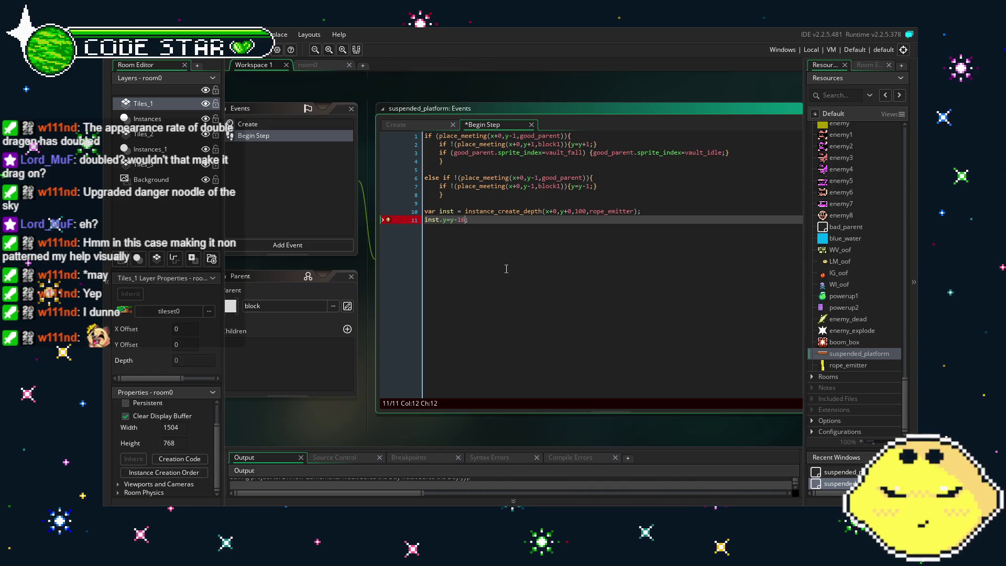
{"action": "key", "text": "ctrl+s"}
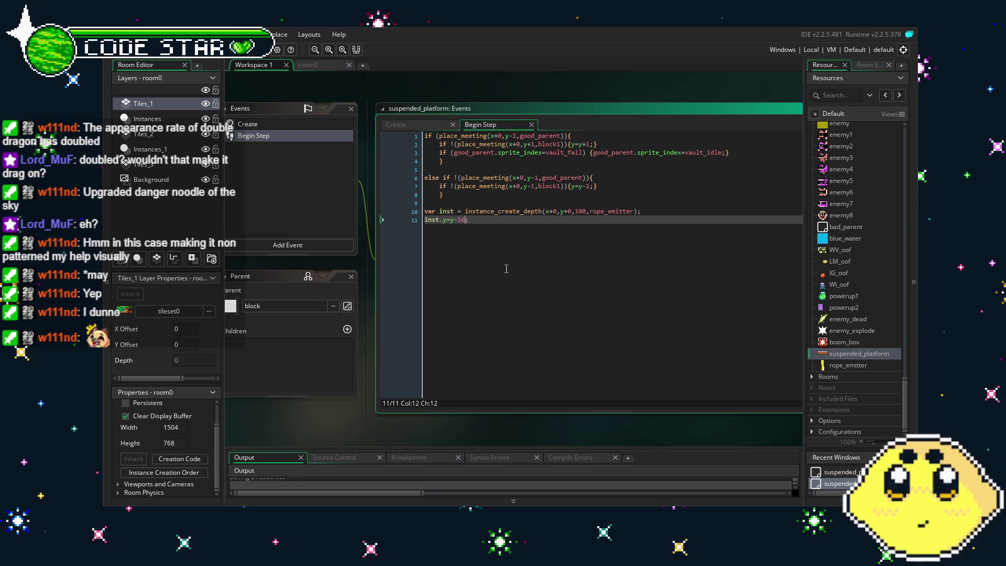
{"action": "key", "text": "F5"}
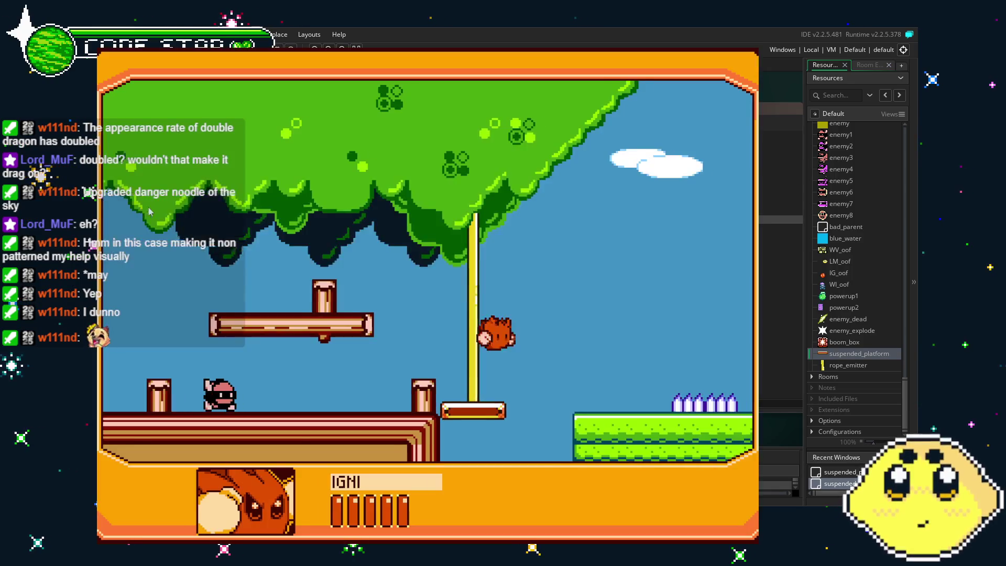
Walk right and jump the hedgehog on and off the suspended platform
{"action": "key", "text": "Right"}
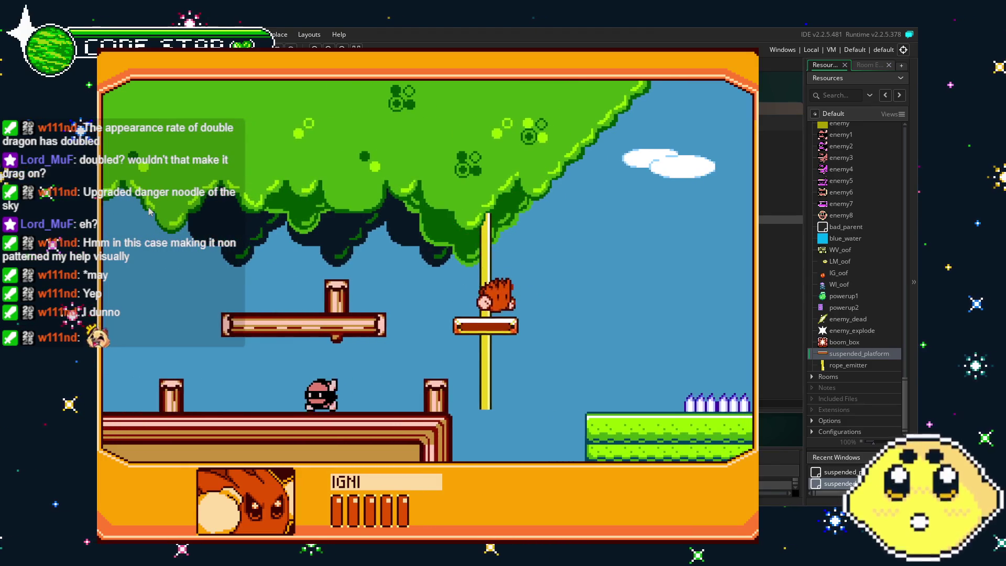
{"action": "key", "text": "space"}
{"action": "key", "text": "Right"}
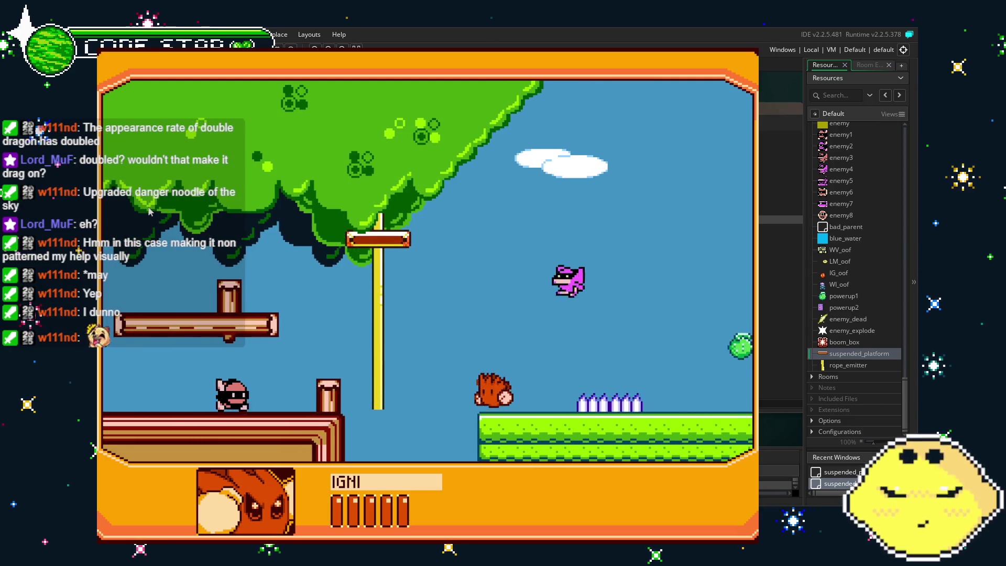
{"action": "key", "text": "Left"}
{"action": "key", "text": "space"}
{"action": "key", "text": "Left"}
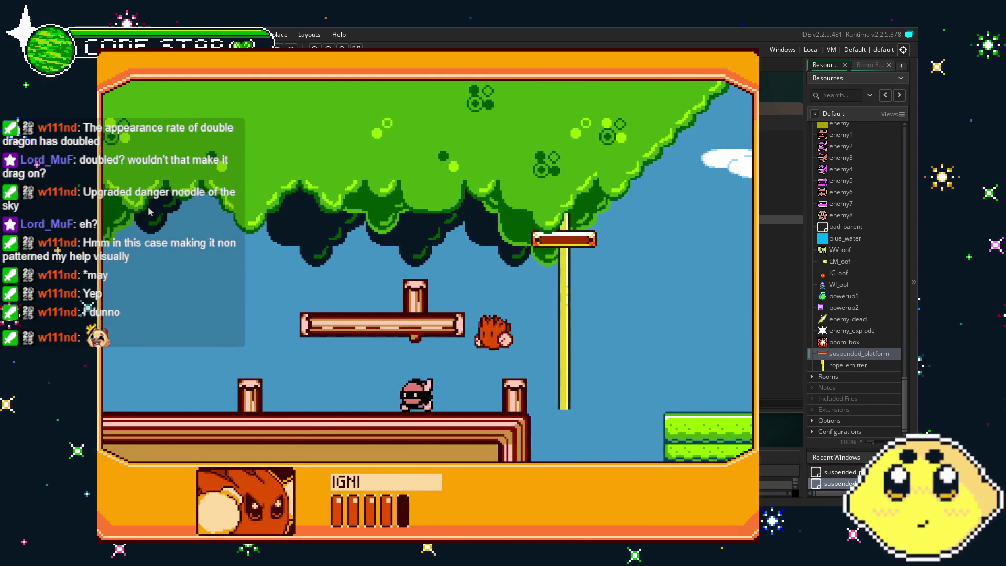
{"action": "key", "text": "space"}
{"action": "key", "text": "Right"}
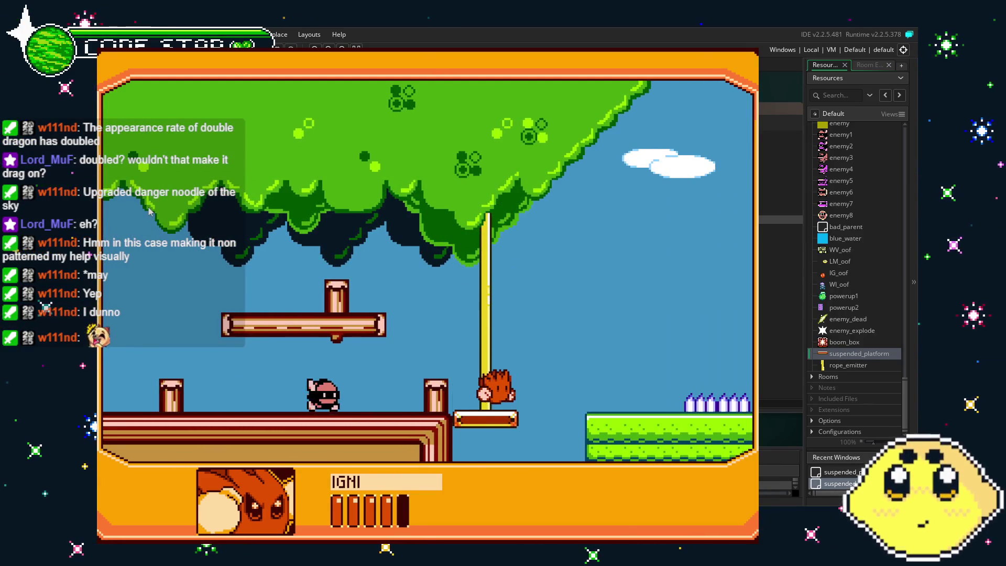
Ride the rising rope platform, switch the character from VAULT to IGNI, then close the game
{"action": "key", "text": "space"}
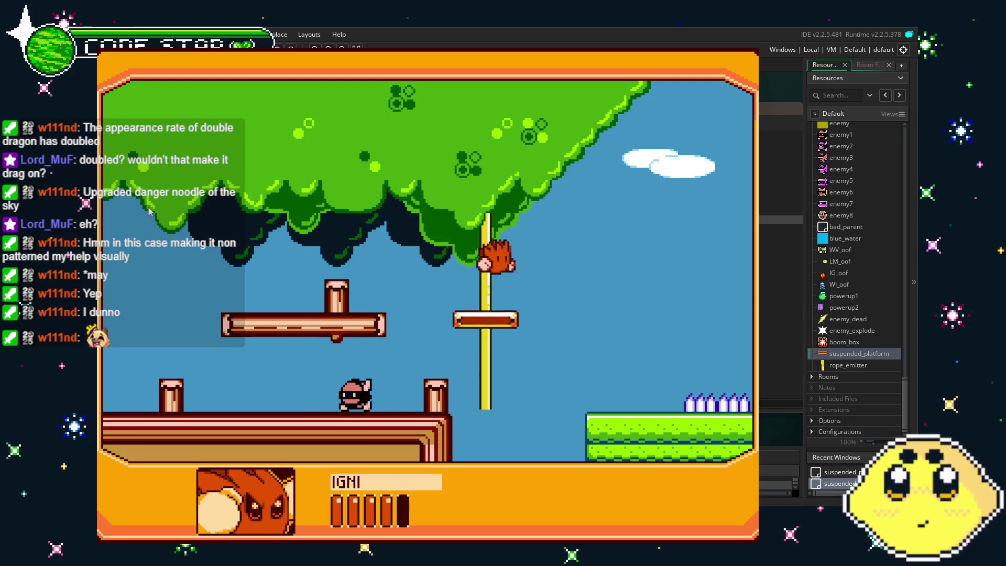
{"action": "key", "text": "space"}
{"action": "key", "text": "Right"}
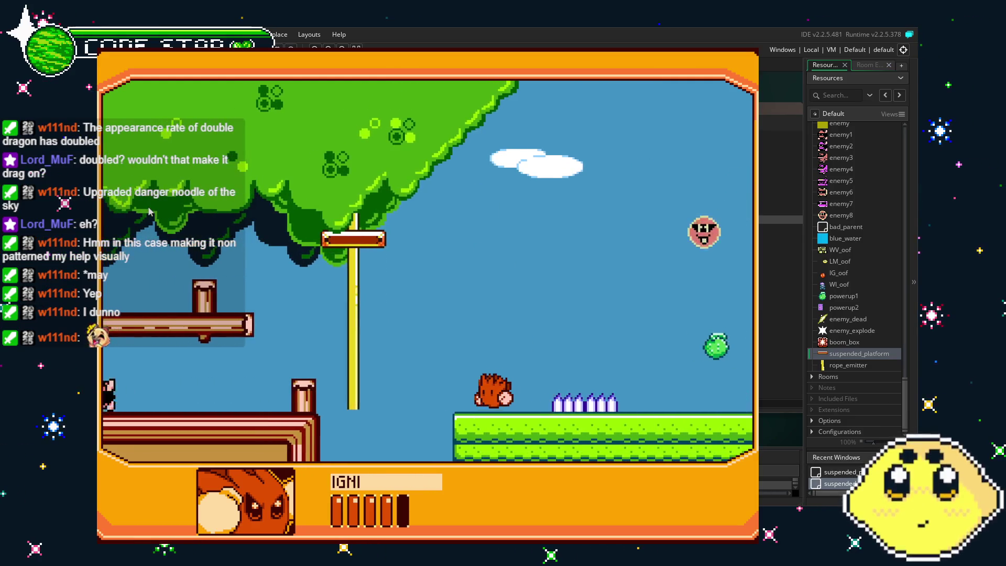
{"action": "key", "text": "space"}
{"action": "key", "text": "Right"}
{"action": "key", "text": "Right"}
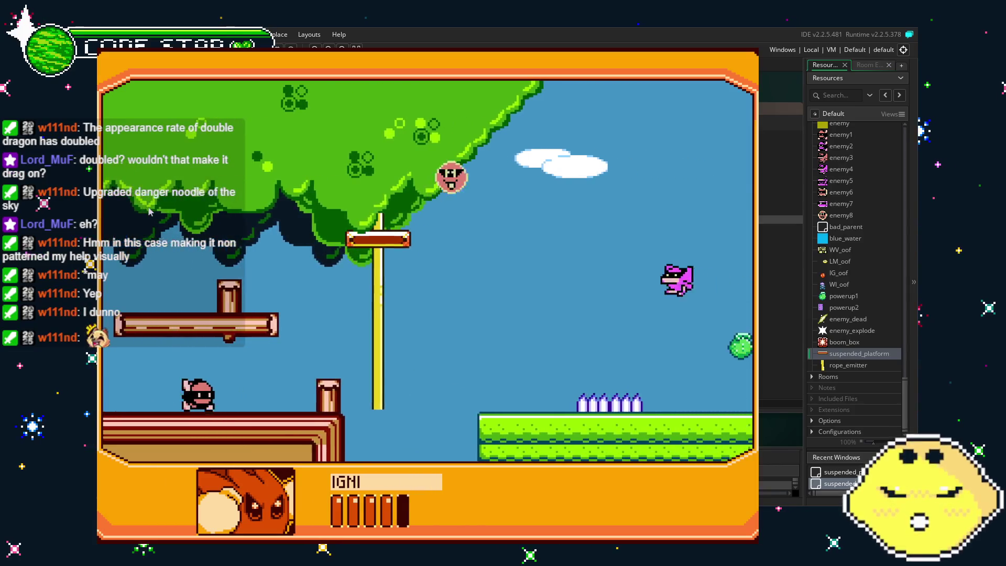
{"action": "key", "text": "space"}
{"action": "key", "text": "Left"}
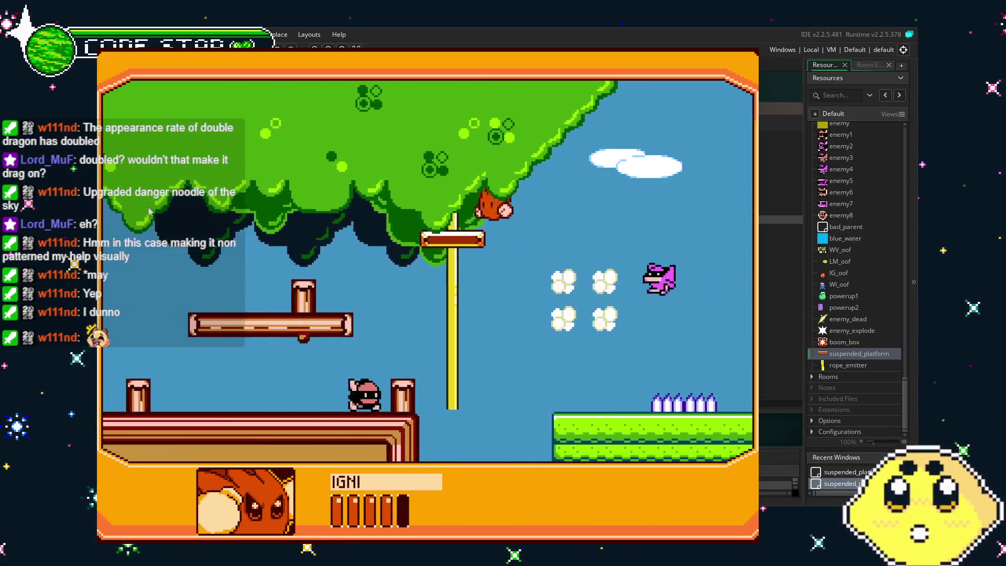
{"action": "key", "text": "Left"}
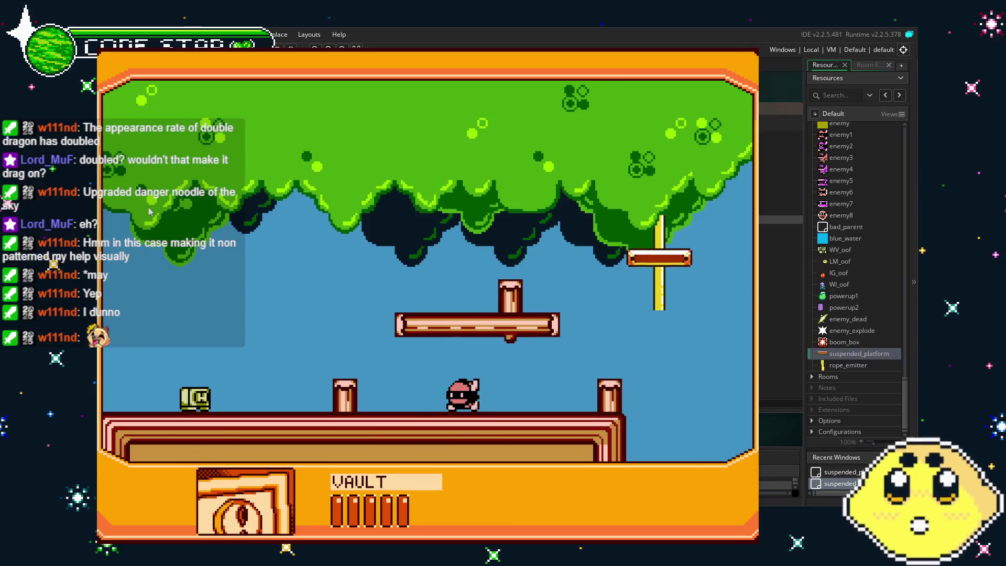
{"action": "key", "text": "Right"}
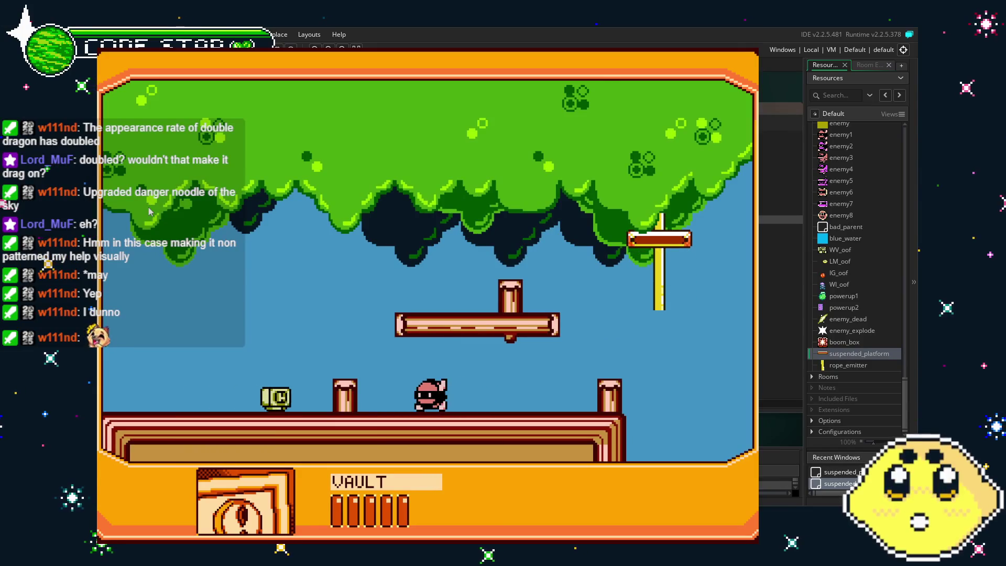
{"action": "key", "text": "Right"}
{"action": "key", "text": "space"}
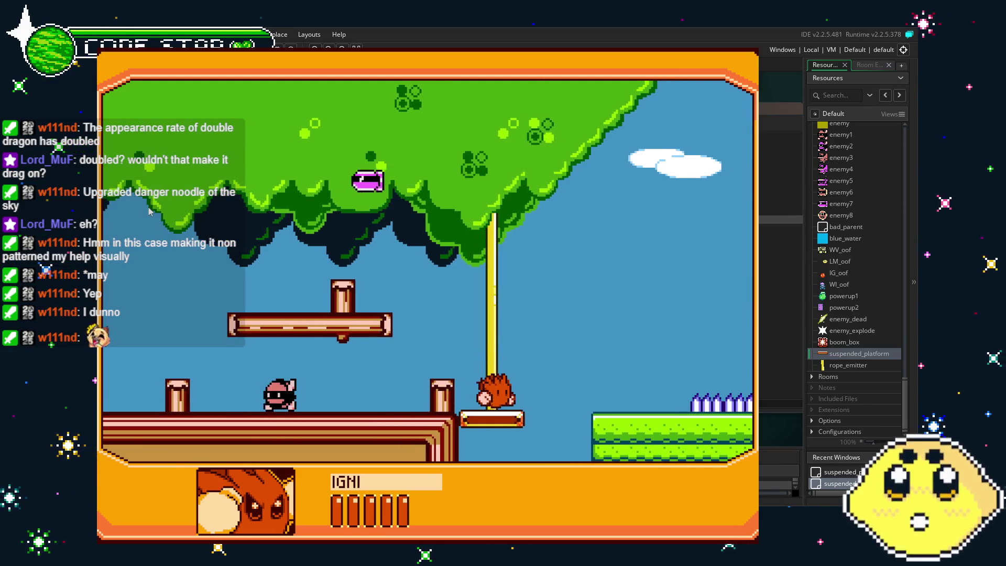
{"action": "key", "text": "space"}
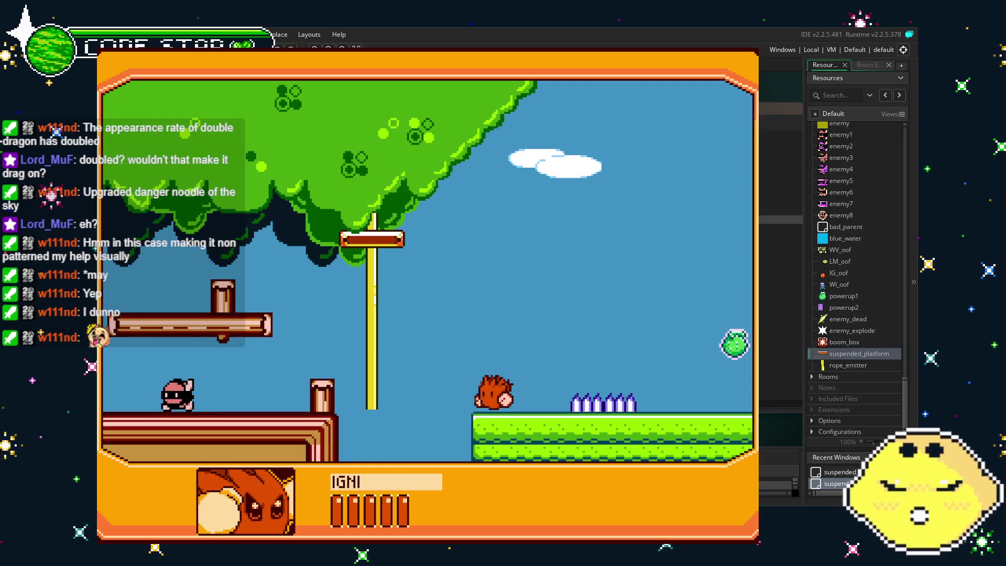
{"action": "key", "text": "Escape"}
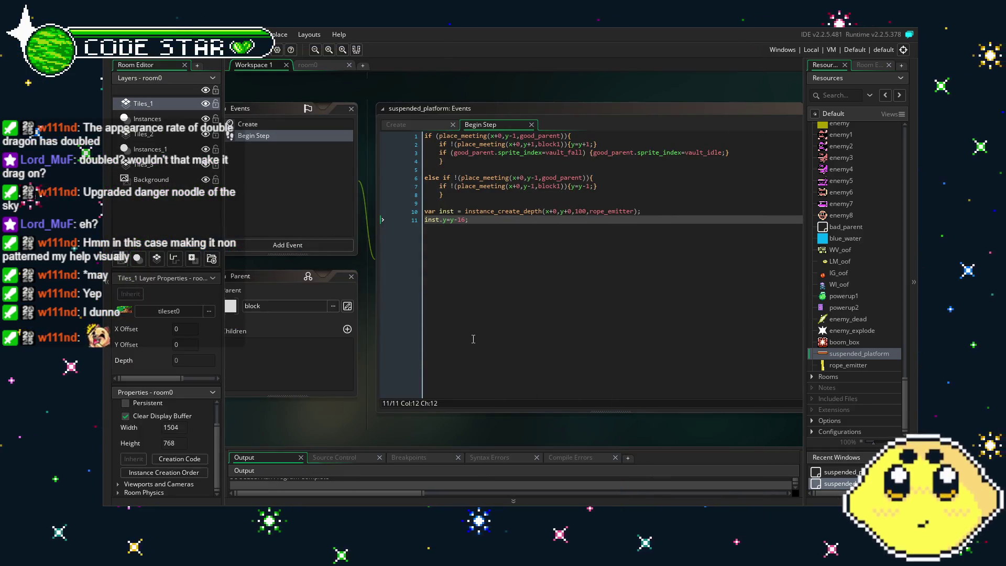
Re-centre the workspace and open the spr_rope sprite from Resources
{"action": "left_click_drag", "start_coordinate": [473, 341], "coordinate": [548, 353]}
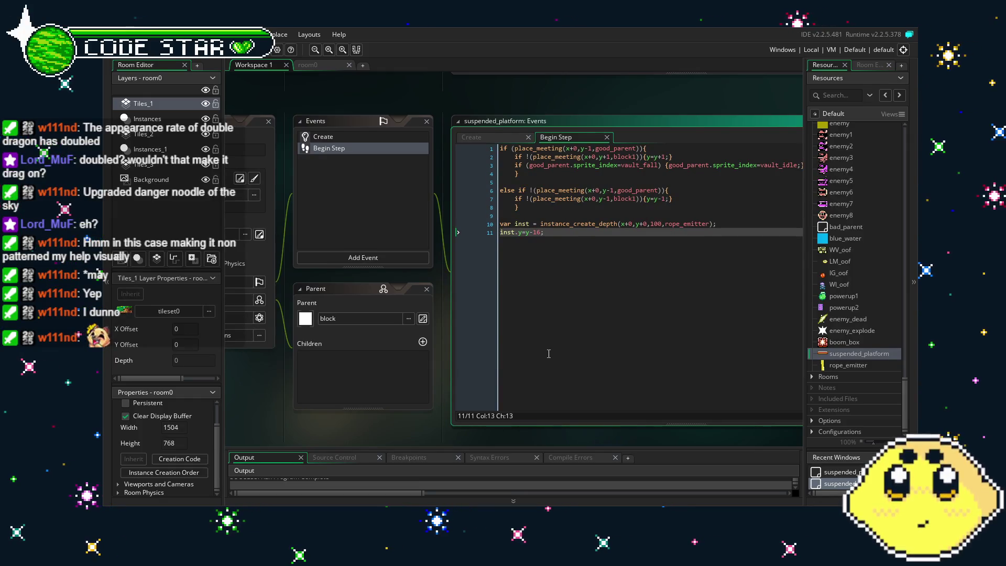
{"action": "left_click_drag", "start_coordinate": [548, 353], "coordinate": [613, 364]}
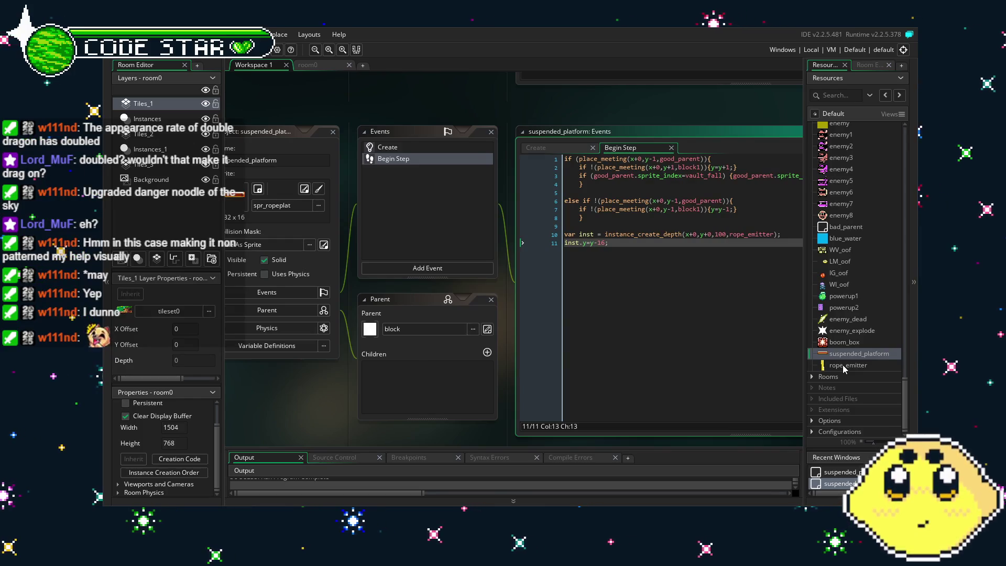
{"action": "scroll", "coordinate": [842, 365], "scroll_direction": "up", "scroll_amount": 10}
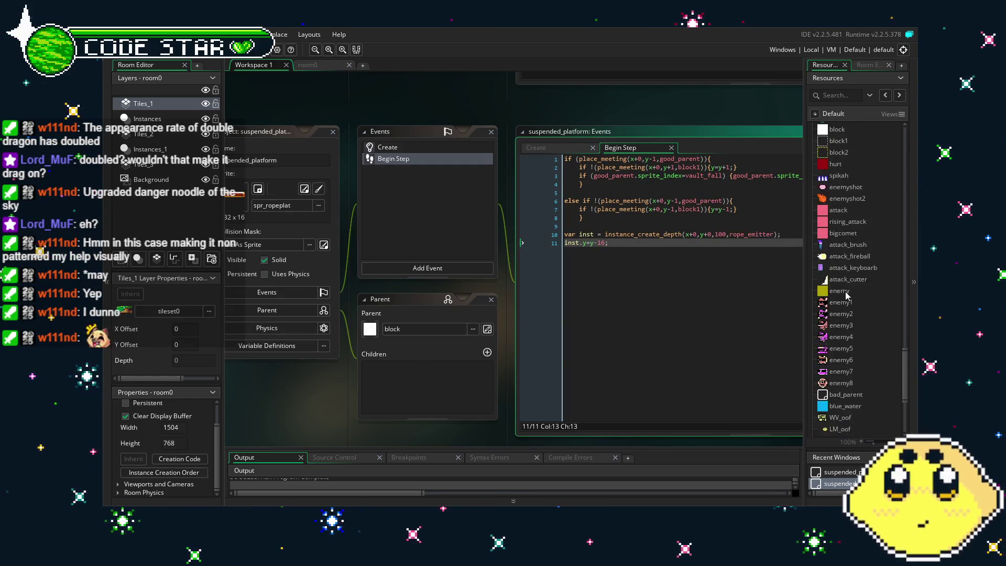
{"action": "scroll", "coordinate": [843, 262], "scroll_direction": "up", "scroll_amount": 8}
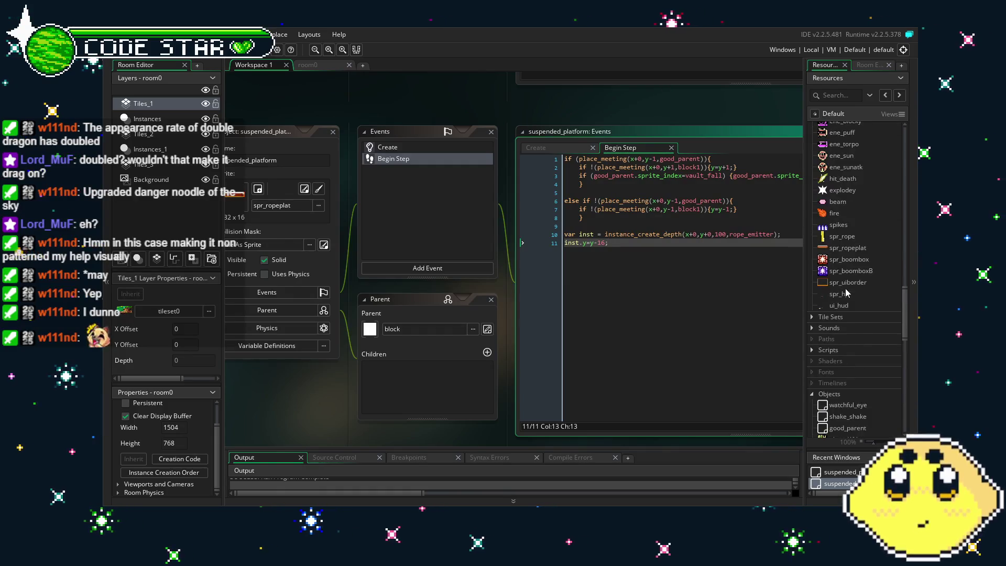
{"action": "double_click", "coordinate": [839, 237]}
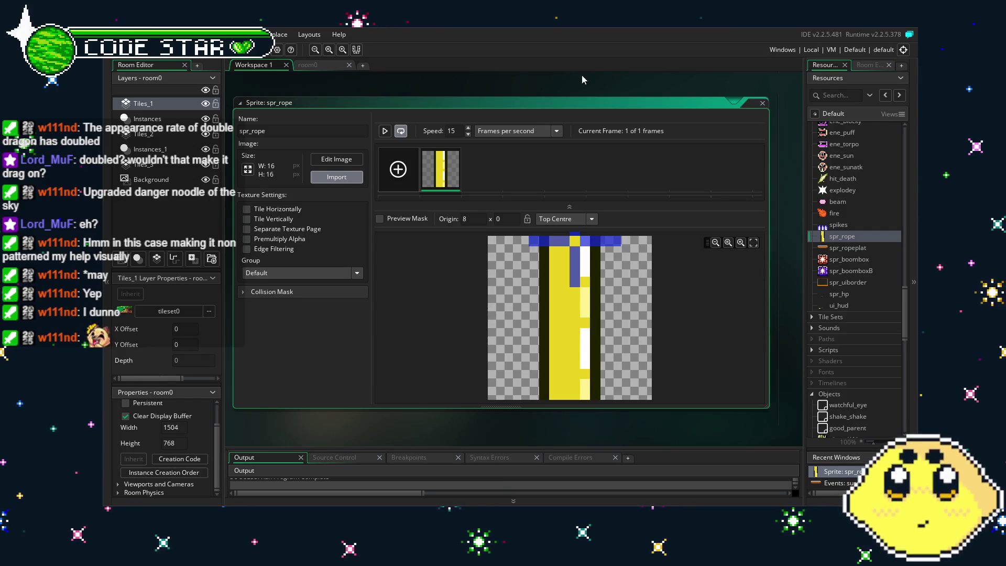
Create a new empty sprite95 and import the platform-and-rope image into it
{"action": "right_click", "coordinate": [848, 237]}
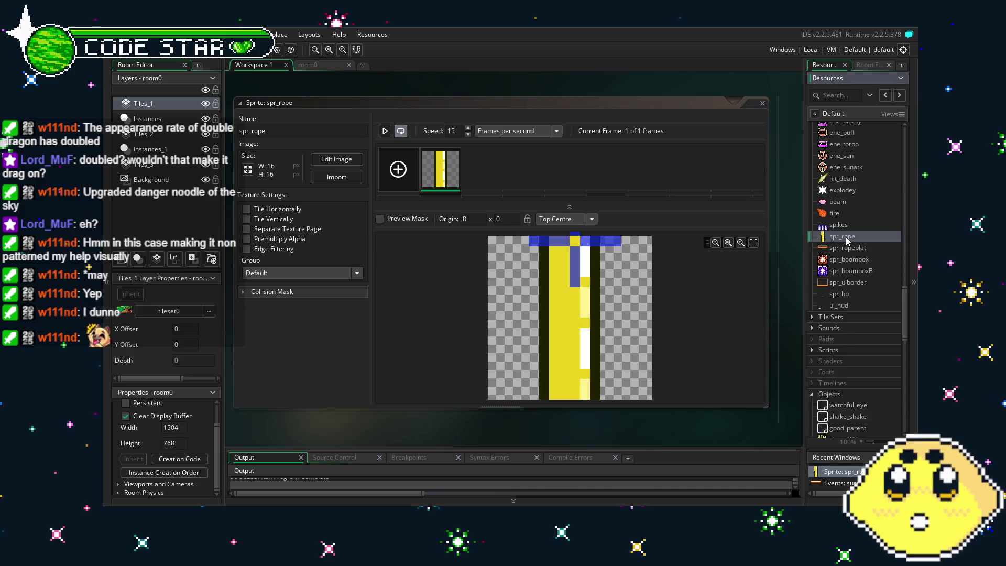
{"action": "left_click", "coordinate": [833, 241]}
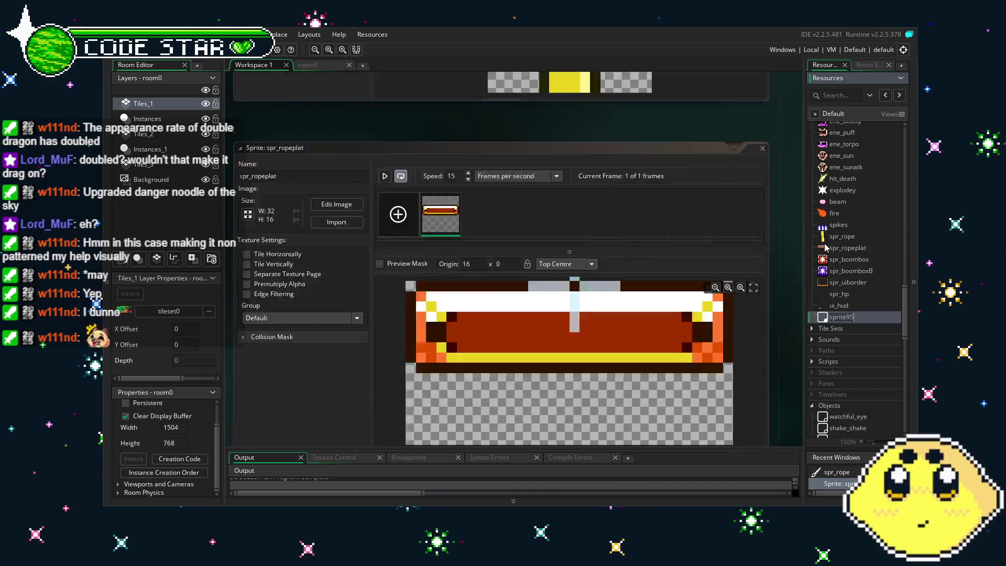
{"action": "left_click", "coordinate": [320, 179]}
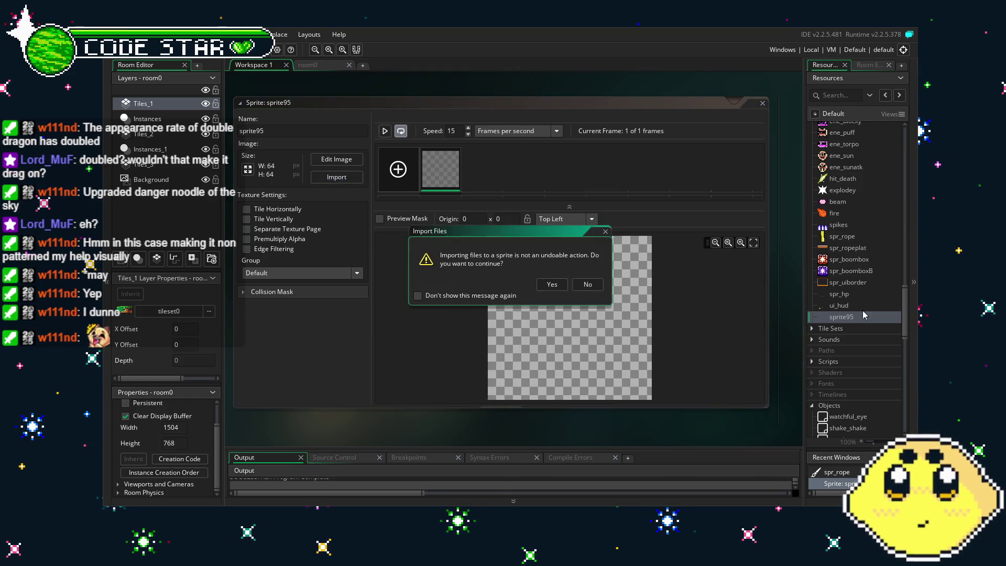
{"action": "left_click", "coordinate": [552, 284]}
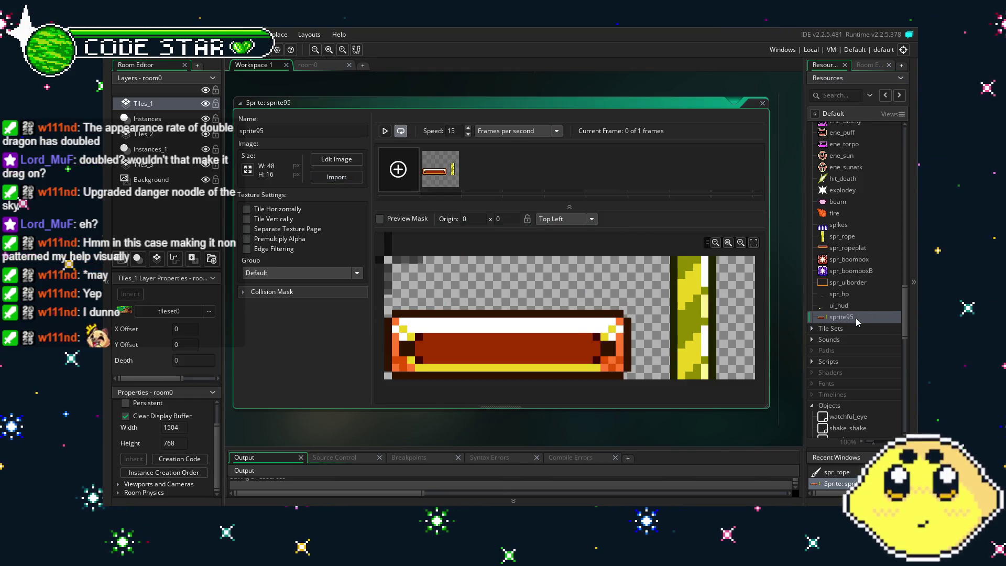
Rectangle-select the rope strip in the imported image and save it as a brush
{"action": "double_click", "coordinate": [447, 187]}
{"action": "key", "text": "s"}
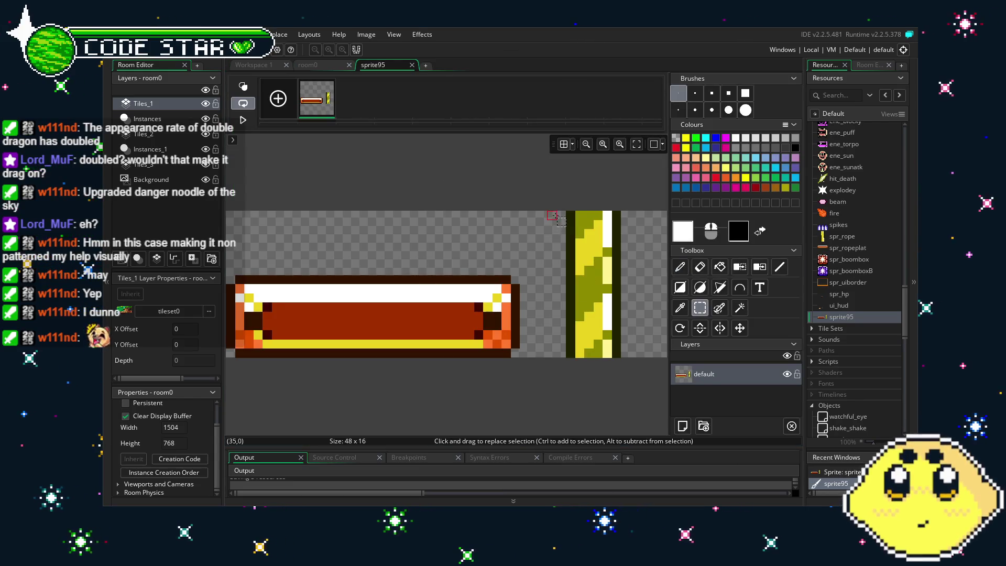
{"action": "left_click", "coordinate": [571, 215]}
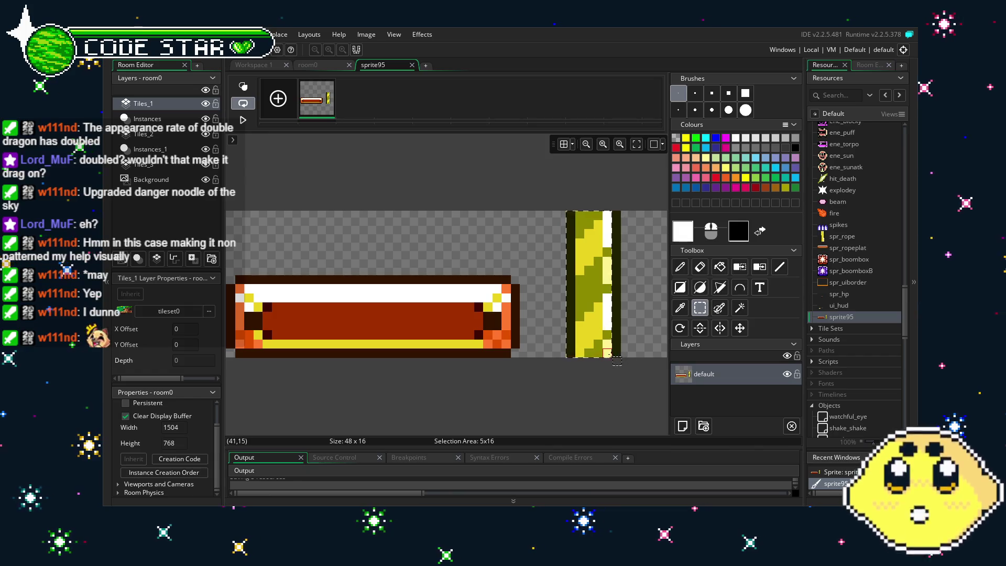
{"action": "key", "text": "ctrl+b"}
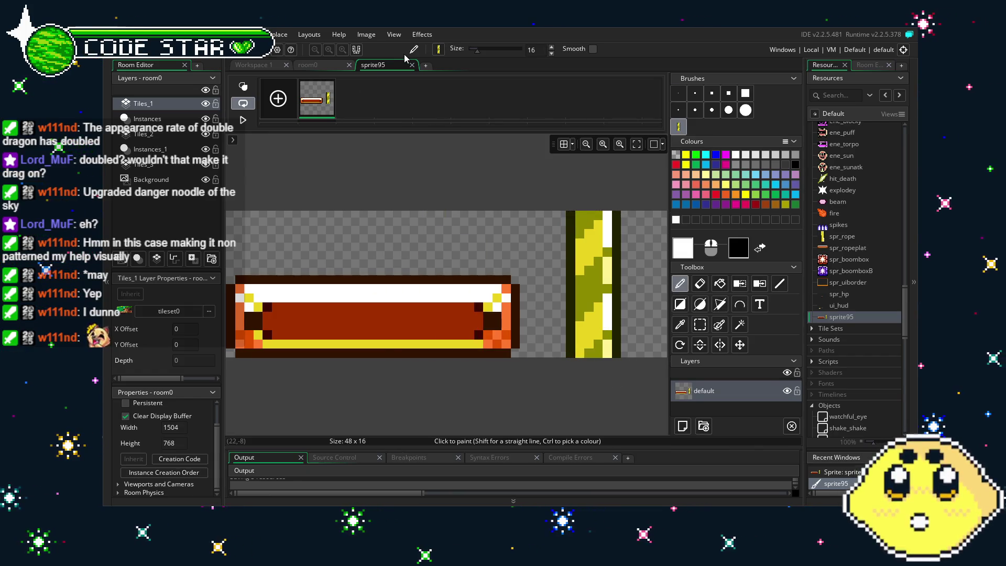
Close the image editor and delete the temporary sprite95
{"action": "left_click", "coordinate": [411, 66]}
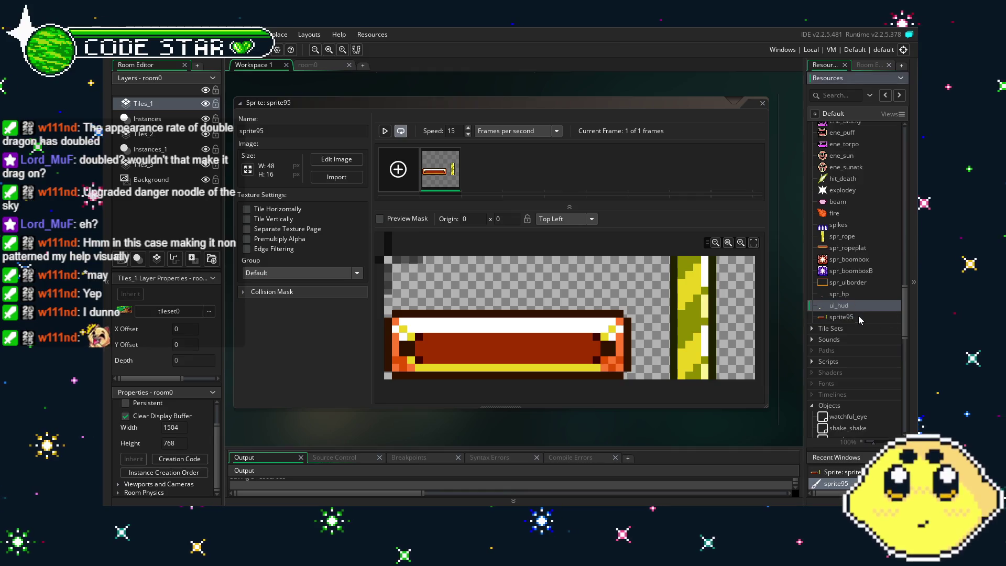
{"action": "key", "text": "Delete"}
{"action": "key", "text": "Return"}
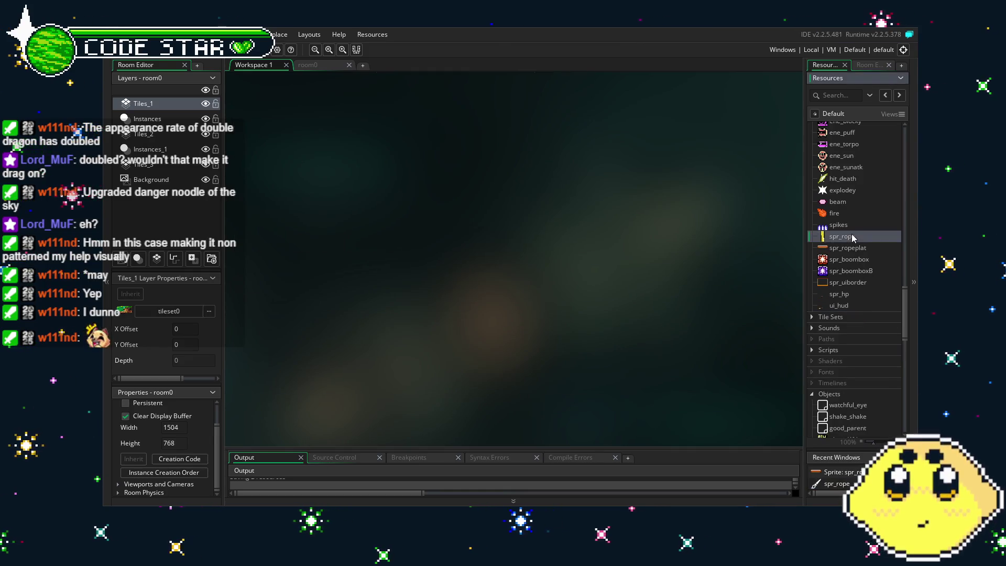
Paint dark olive over the rope in spr_rope, then build and run the game to test it
{"action": "double_click", "coordinate": [851, 233]}
{"action": "double_click", "coordinate": [431, 179]}
{"action": "mouse_move", "coordinate": [512, 325]}
{"action": "left_mouse_down"}
{"action": "mouse_move", "coordinate": [419, 220]}
{"action": "mouse_move", "coordinate": [456, 272]}
{"action": "mouse_move", "coordinate": [449, 287]}
{"action": "left_mouse_up"}
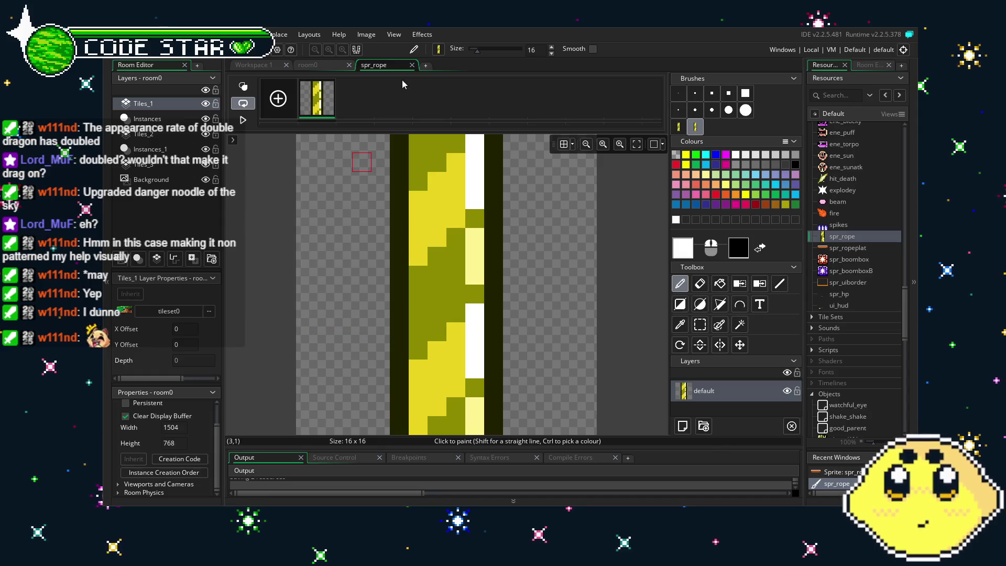
{"action": "left_click", "coordinate": [412, 66]}
{"action": "key", "text": "F5"}
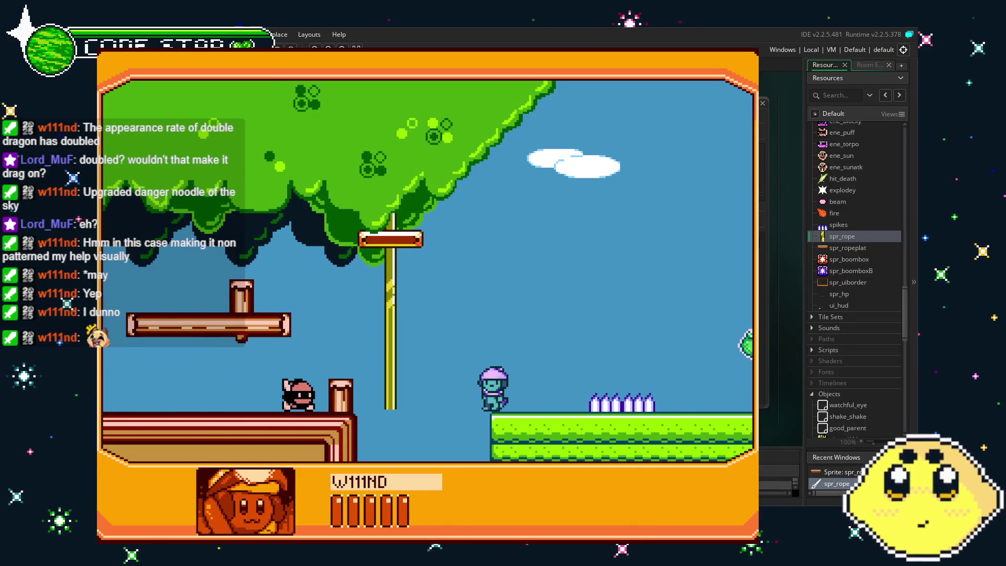
Close the test game, then open the rope_emitter and suspended_platform objects from Resources
{"action": "key", "text": "Escape"}
{"action": "scroll", "coordinate": [860, 307], "scroll_direction": "down", "scroll_amount": 5}
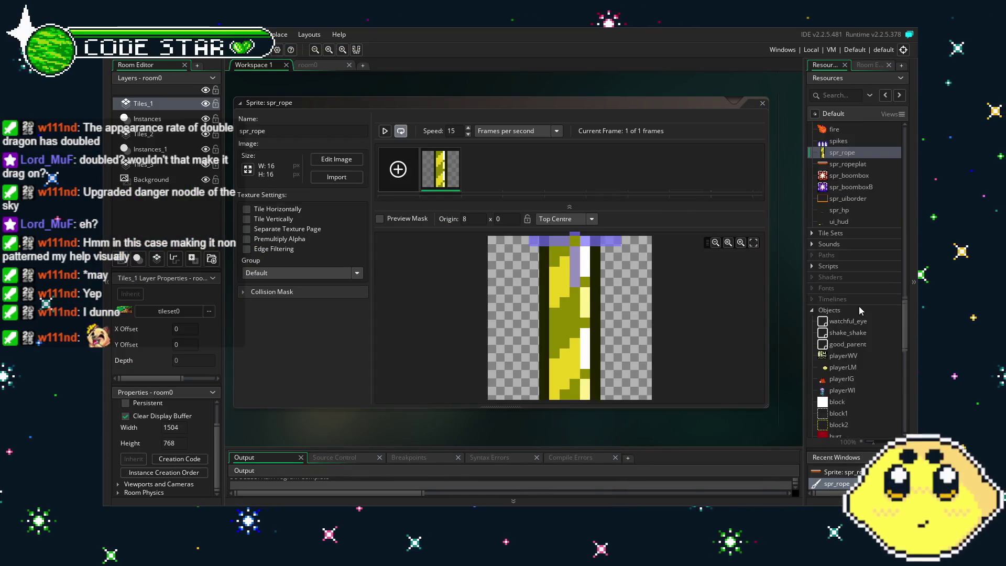
{"action": "scroll", "coordinate": [860, 307], "scroll_direction": "down", "scroll_amount": 4}
{"action": "scroll", "coordinate": [859, 307], "scroll_direction": "down", "scroll_amount": 3}
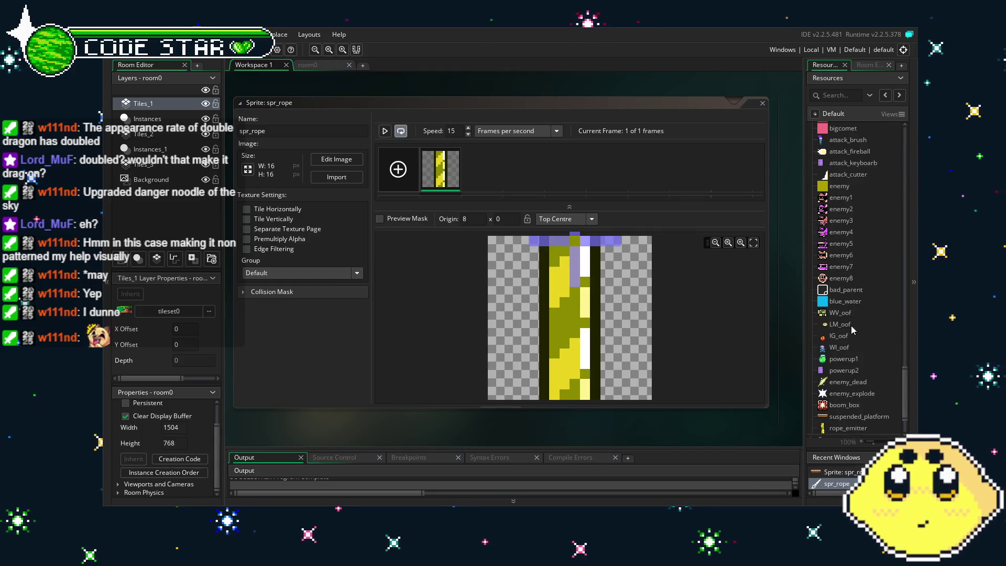
{"action": "scroll", "coordinate": [846, 369], "scroll_direction": "down", "scroll_amount": 2}
{"action": "double_click", "coordinate": [845, 366]}
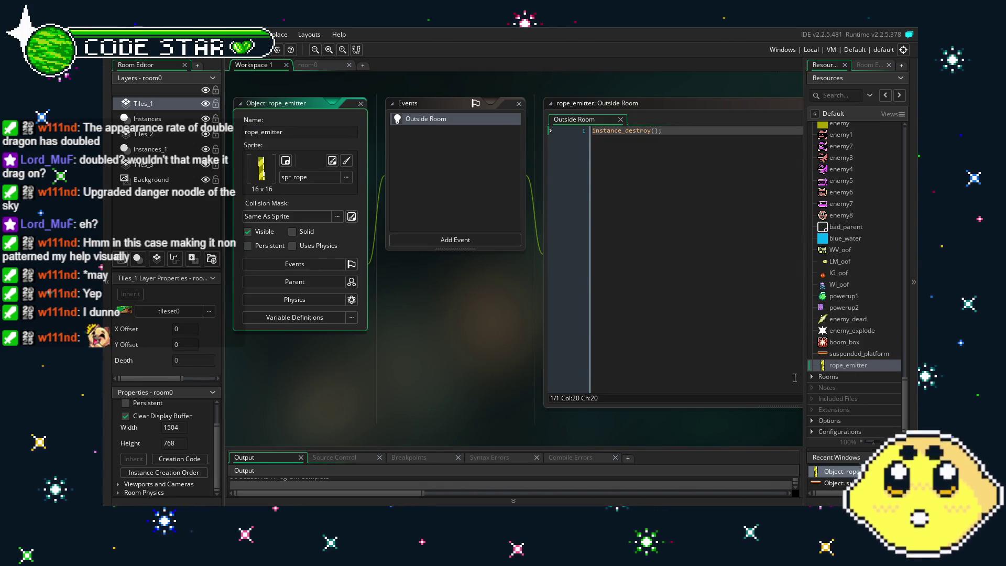
{"action": "double_click", "coordinate": [853, 354]}
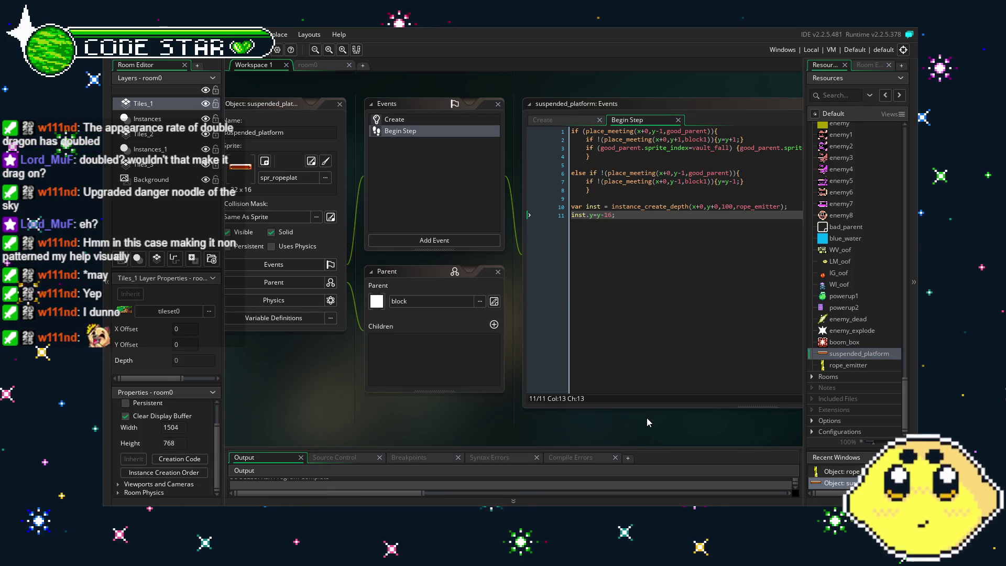
Reopen rope_emitter and browse its Add Event list without adding an event
{"action": "double_click", "coordinate": [846, 366]}
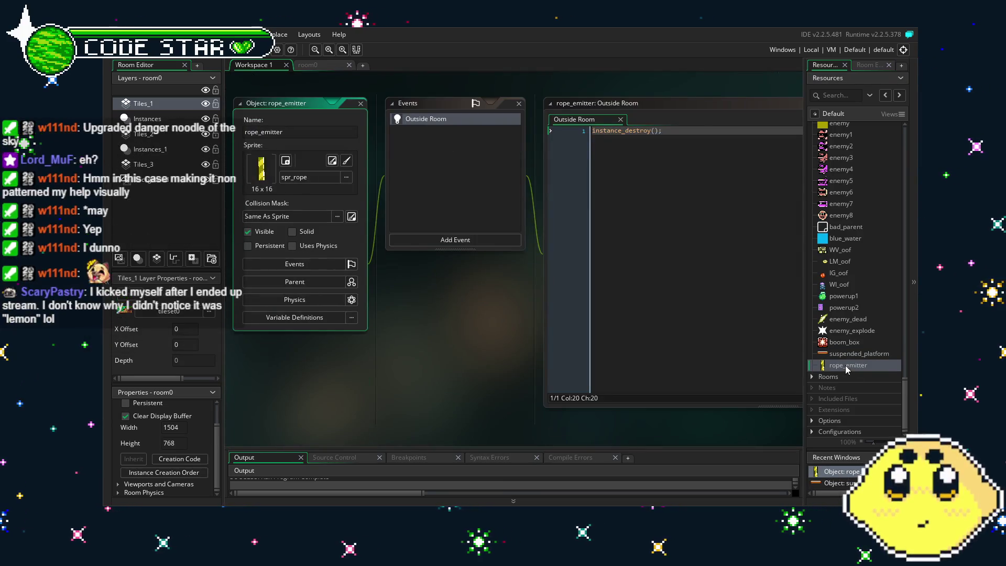
{"action": "left_click", "coordinate": [463, 240]}
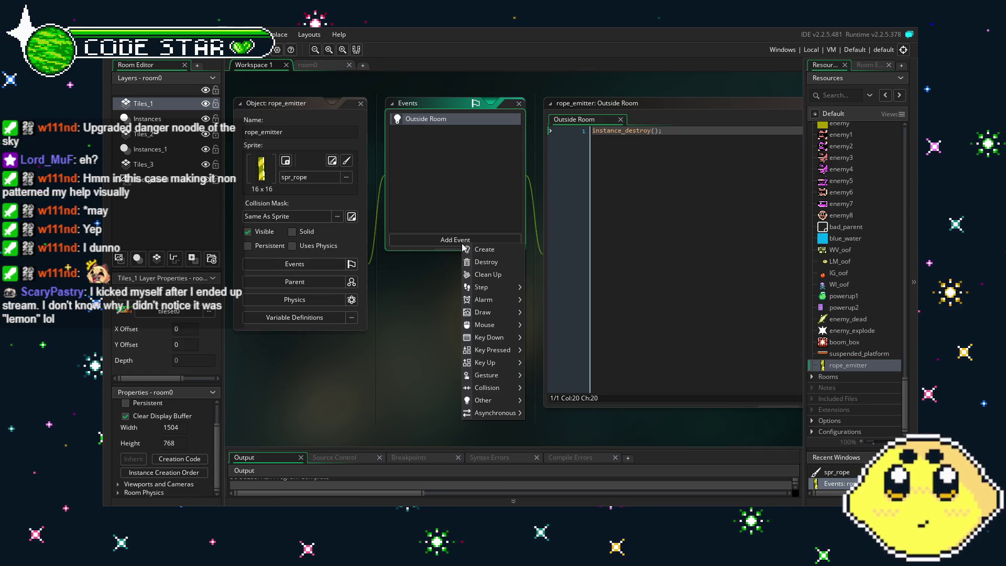
{"action": "left_click", "coordinate": [456, 213]}
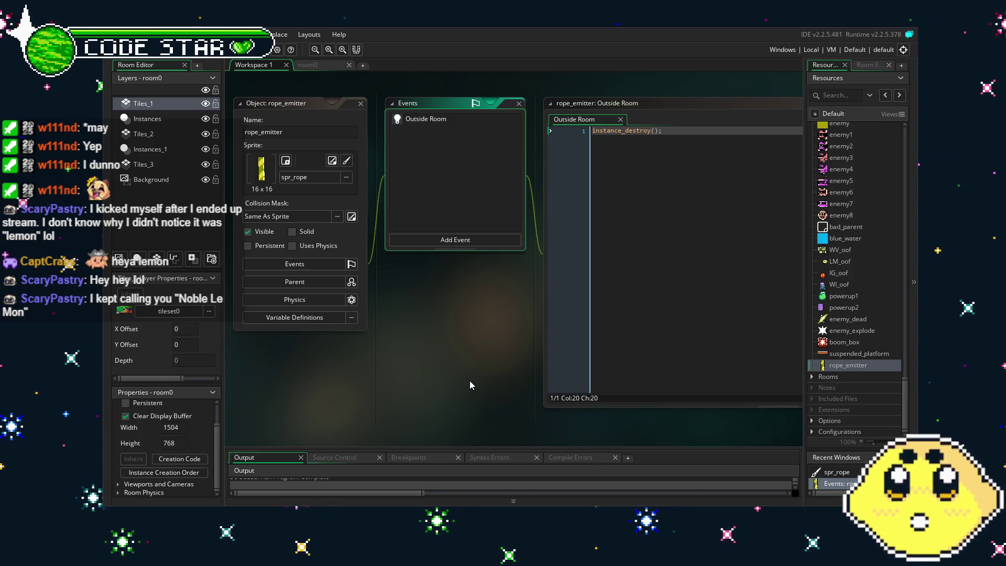
Select rope_emitter's Outside Room event, then bring up suspended_platform's Begin Step code
{"action": "mouse_move", "coordinate": [450, 384]}
{"action": "left_mouse_down"}
{"action": "mouse_move", "coordinate": [427, 387]}
{"action": "mouse_move", "coordinate": [436, 387]}
{"action": "left_mouse_up"}
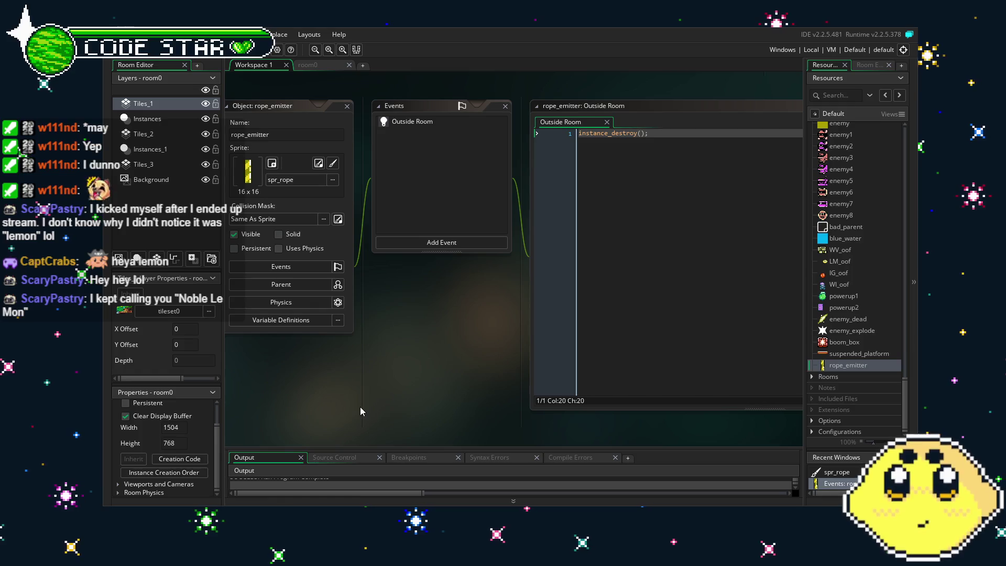
{"action": "left_click_drag", "start_coordinate": [360, 406], "coordinate": [411, 398]}
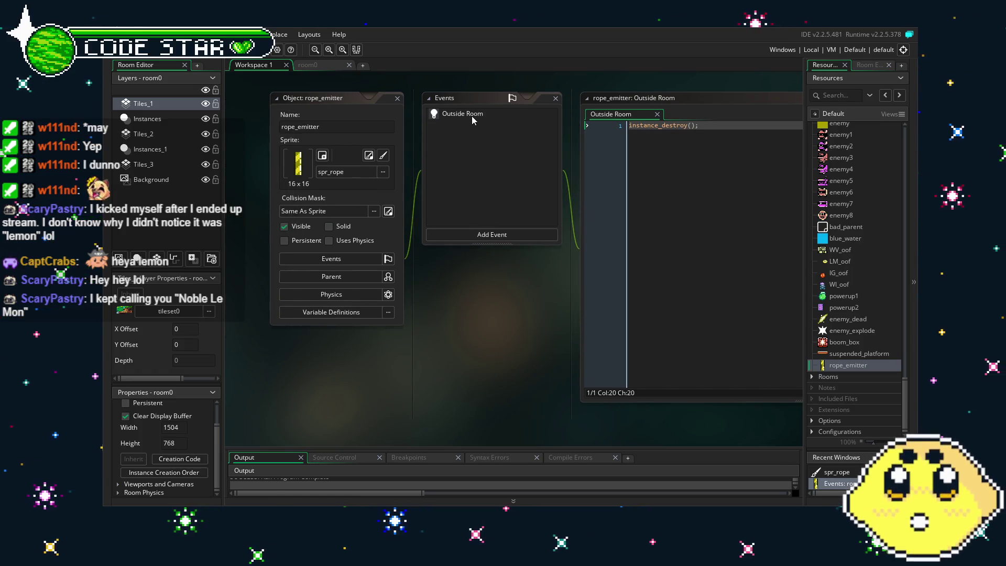
{"action": "left_click", "coordinate": [471, 115]}
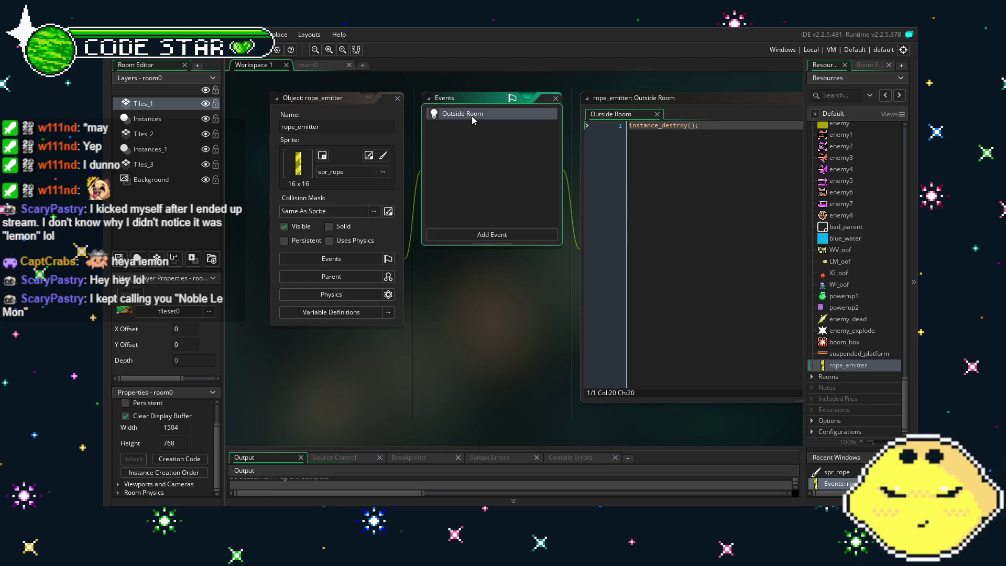
{"action": "mouse_move", "coordinate": [466, 280]}
{"action": "left_mouse_down"}
{"action": "mouse_move", "coordinate": [440, 280]}
{"action": "mouse_move", "coordinate": [462, 285]}
{"action": "left_mouse_up"}
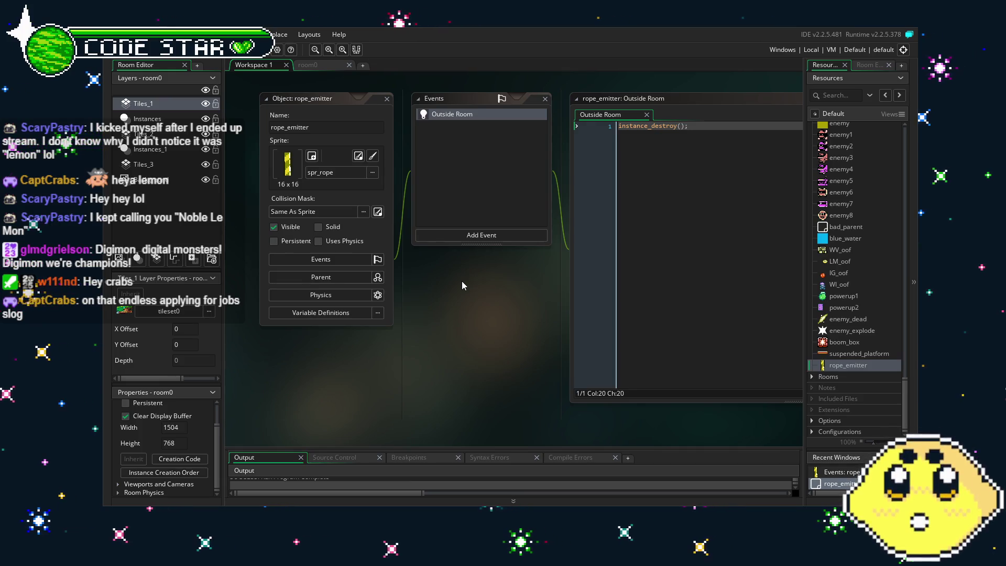
{"action": "double_click", "coordinate": [853, 354]}
{"action": "left_click_drag", "start_coordinate": [505, 416], "coordinate": [456, 418]}
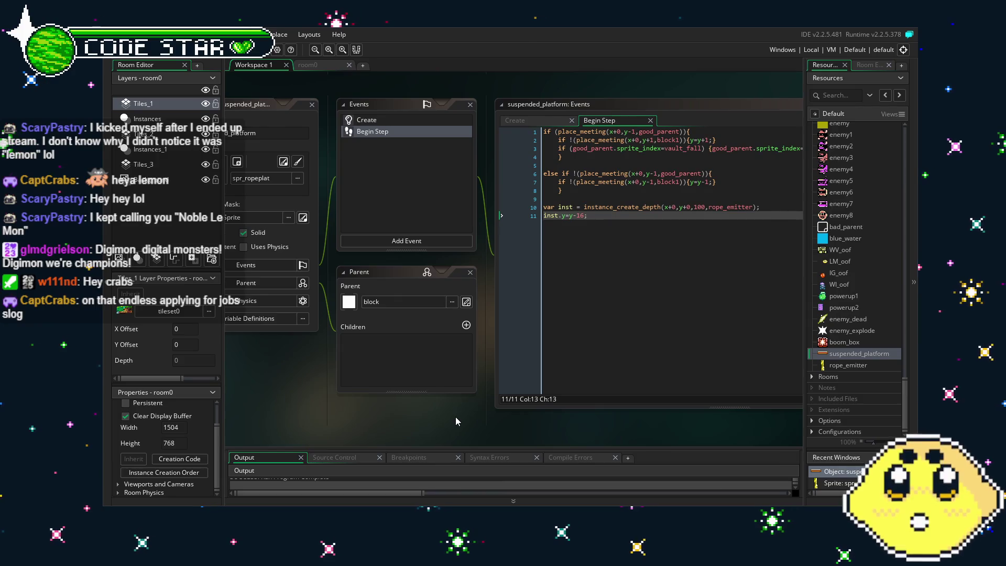
Change the rope_emitter y-offset on line 11, then run the game and move the player right to test it
{"action": "left_click", "coordinate": [603, 235]}
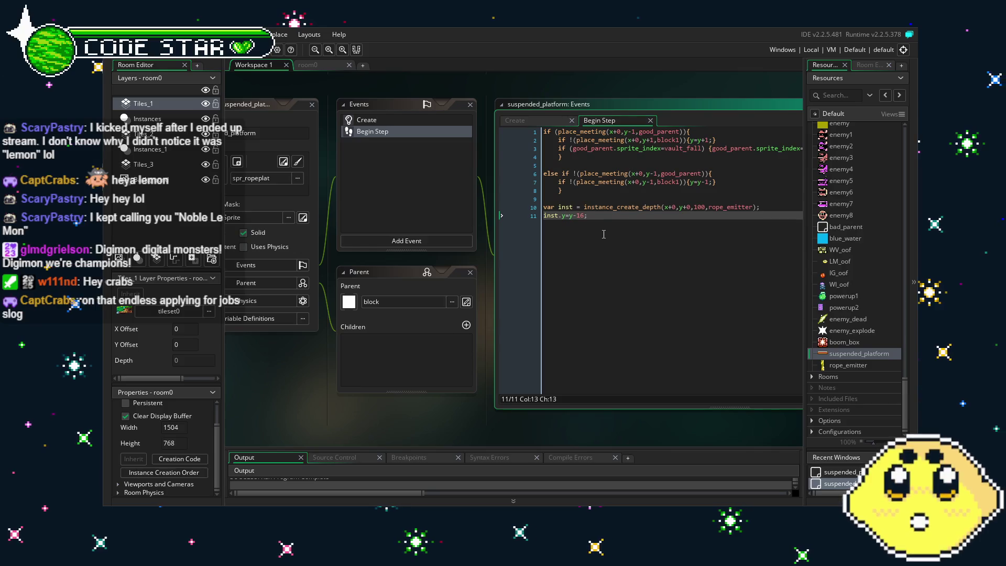
{"action": "left_click", "coordinate": [578, 216]}
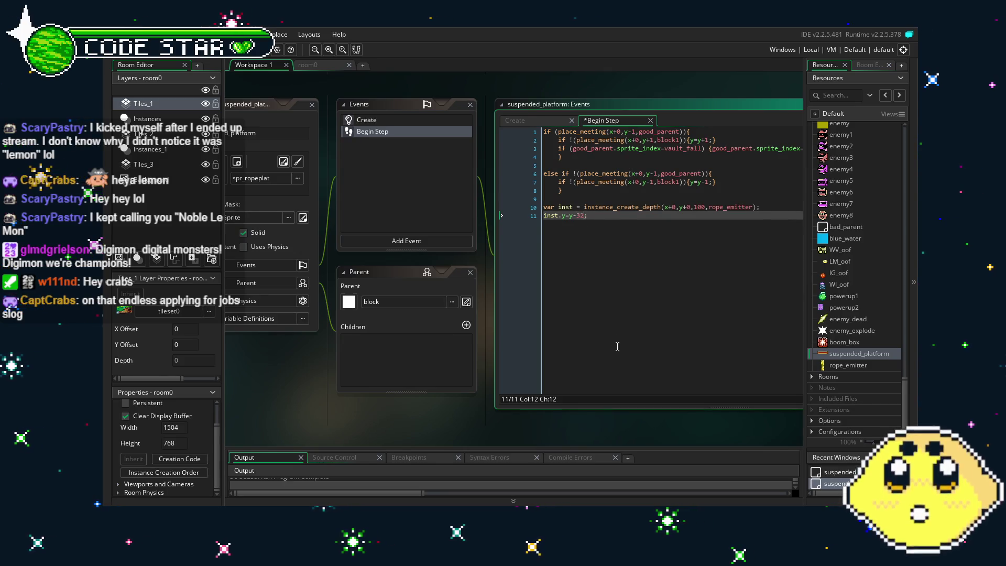
{"action": "key", "text": "Right"}
{"action": "key", "text": "F5"}
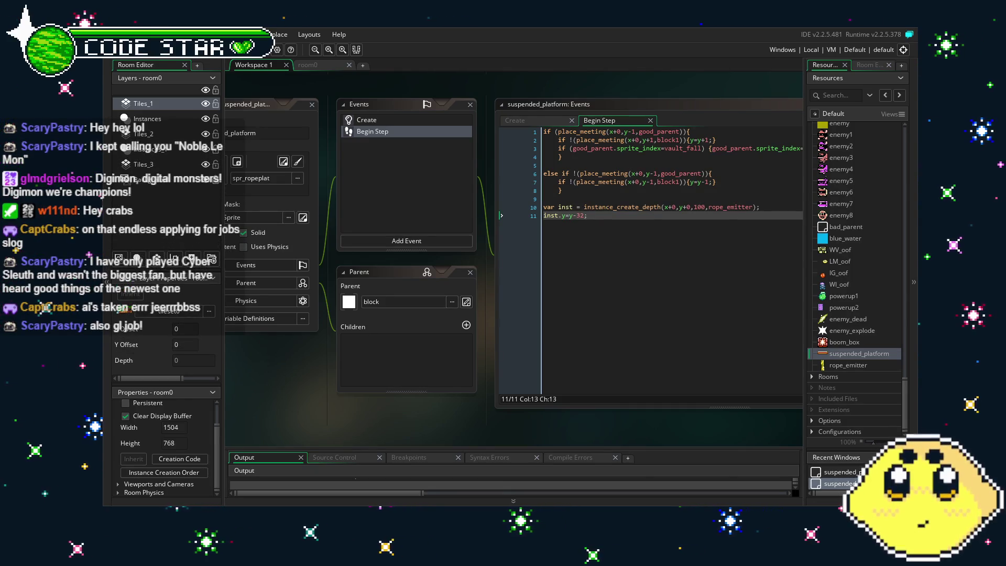
{"action": "key", "text": "Right"}
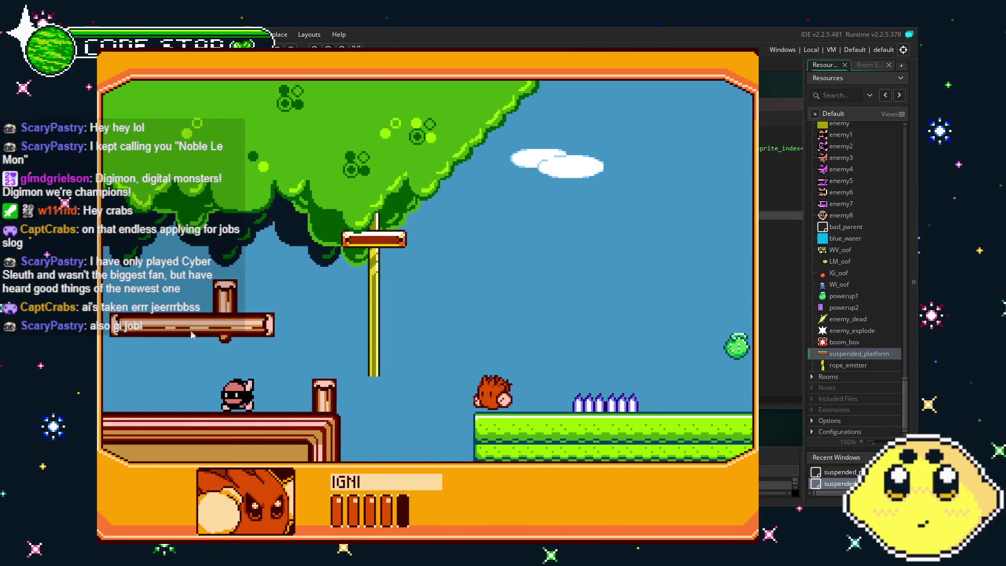
Close the running test game
{"action": "key", "text": "Escape"}
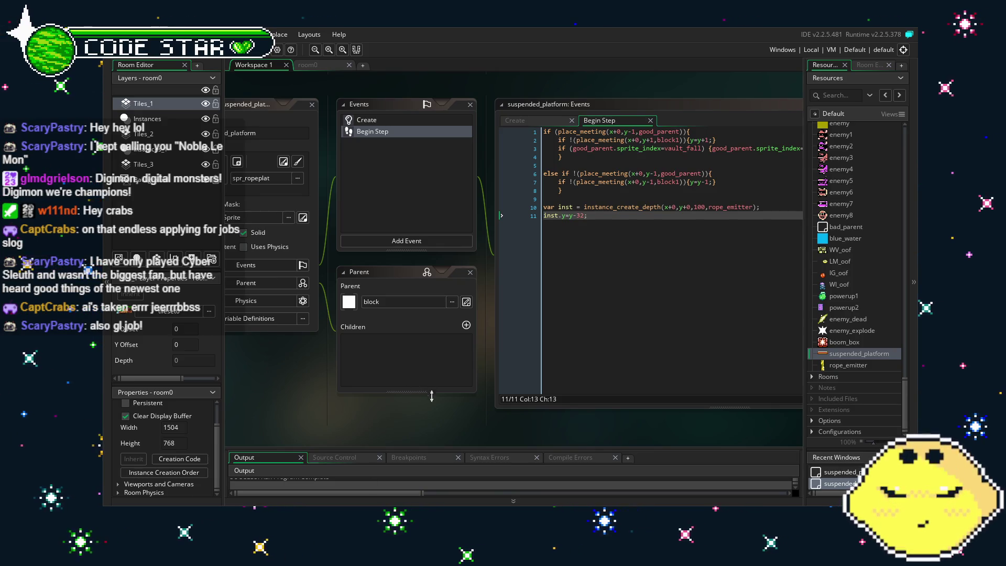
Replace 32 with 16 on line 11 so the rope_emitter sits at y-16
{"action": "left_click", "coordinate": [559, 217]}
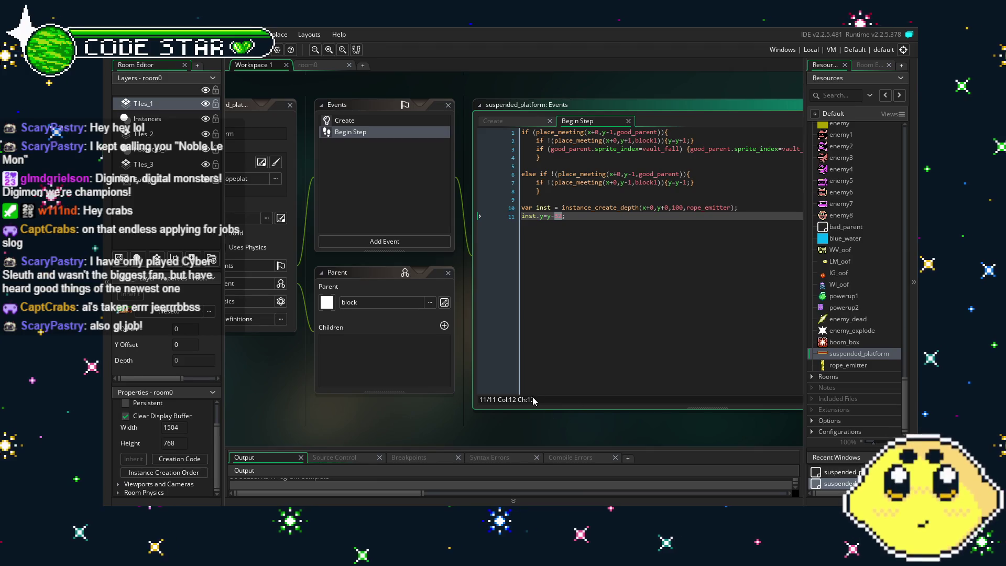
{"action": "mouse_move", "coordinate": [448, 410]}
{"action": "left_mouse_down"}
{"action": "mouse_move", "coordinate": [521, 410]}
{"action": "mouse_move", "coordinate": [537, 386]}
{"action": "left_mouse_up"}
{"action": "left_click_drag", "start_coordinate": [524, 385], "coordinate": [487, 395]}
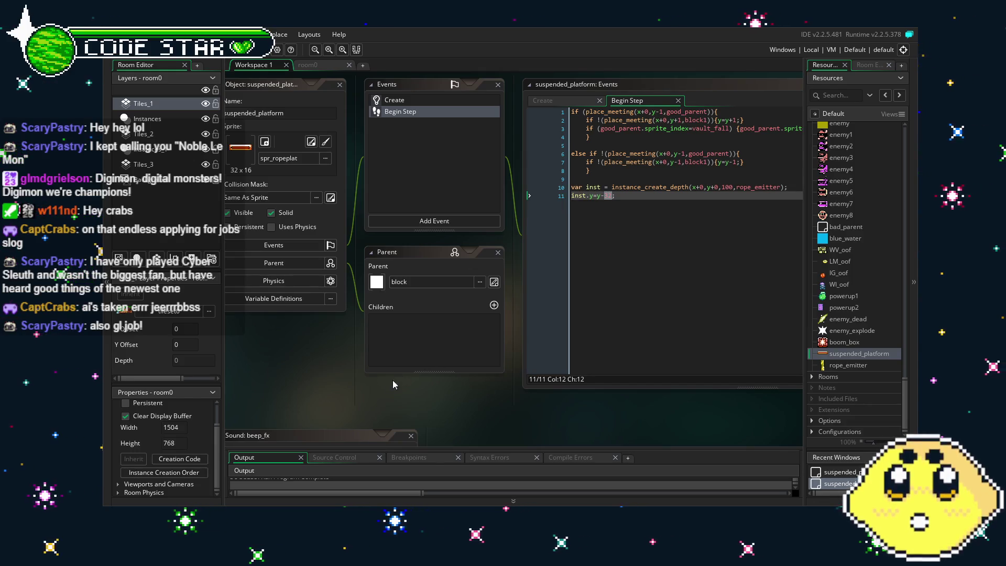
{"action": "left_click_drag", "start_coordinate": [368, 400], "coordinate": [380, 403]}
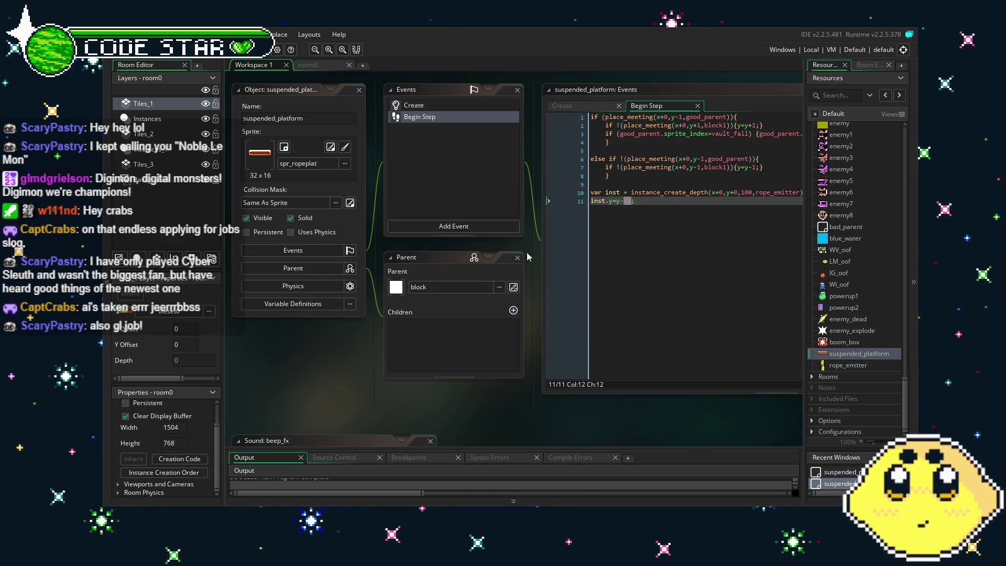
{"action": "left_click", "coordinate": [654, 237]}
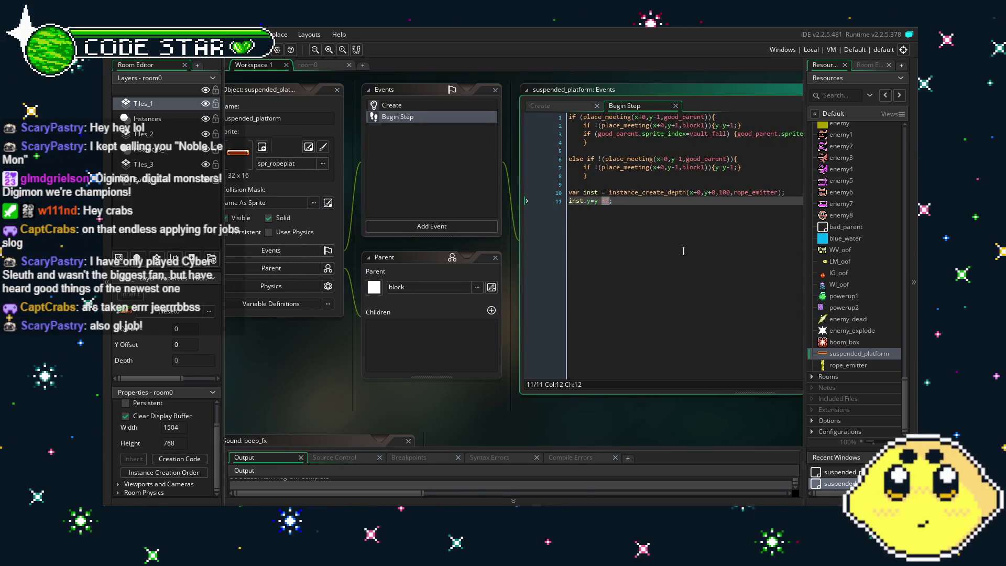
{"action": "type", "text": "16"}
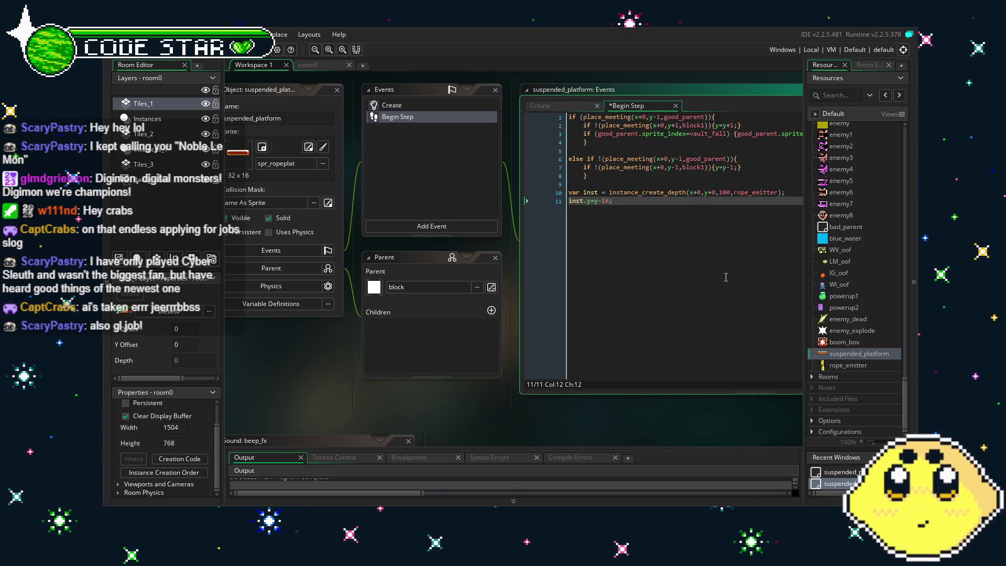
{"action": "left_click", "coordinate": [726, 276]}
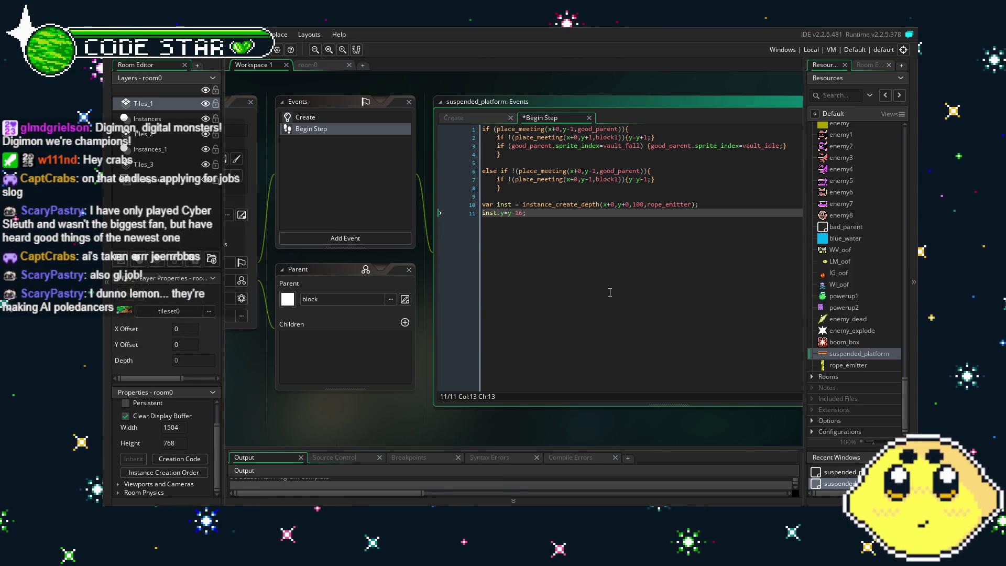
{"action": "left_click", "coordinate": [514, 310]}
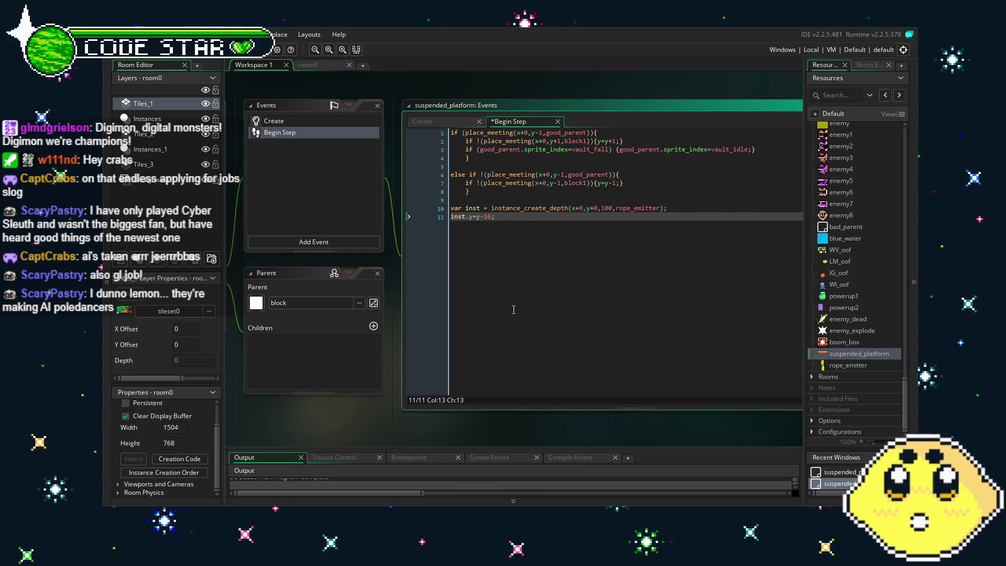